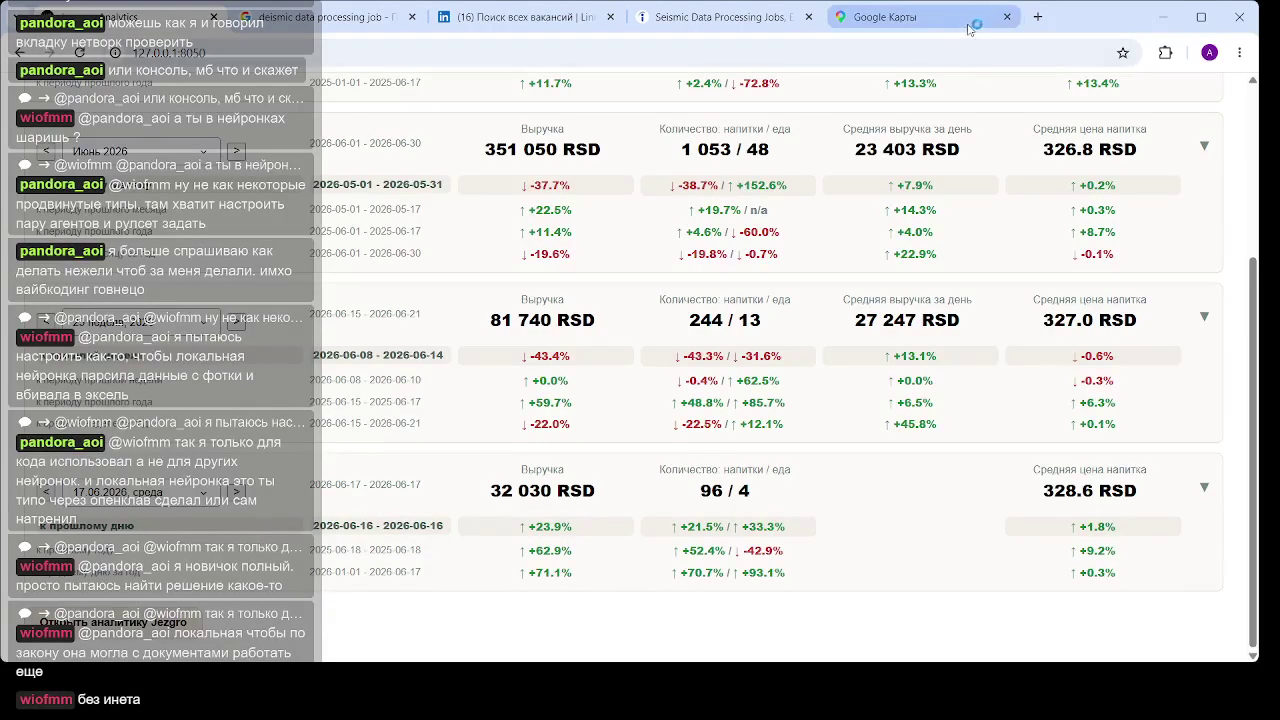
Search Google for 'локальная нейросеть' in a new tab and skim the results
left_click(1037, 16)
type("ло")
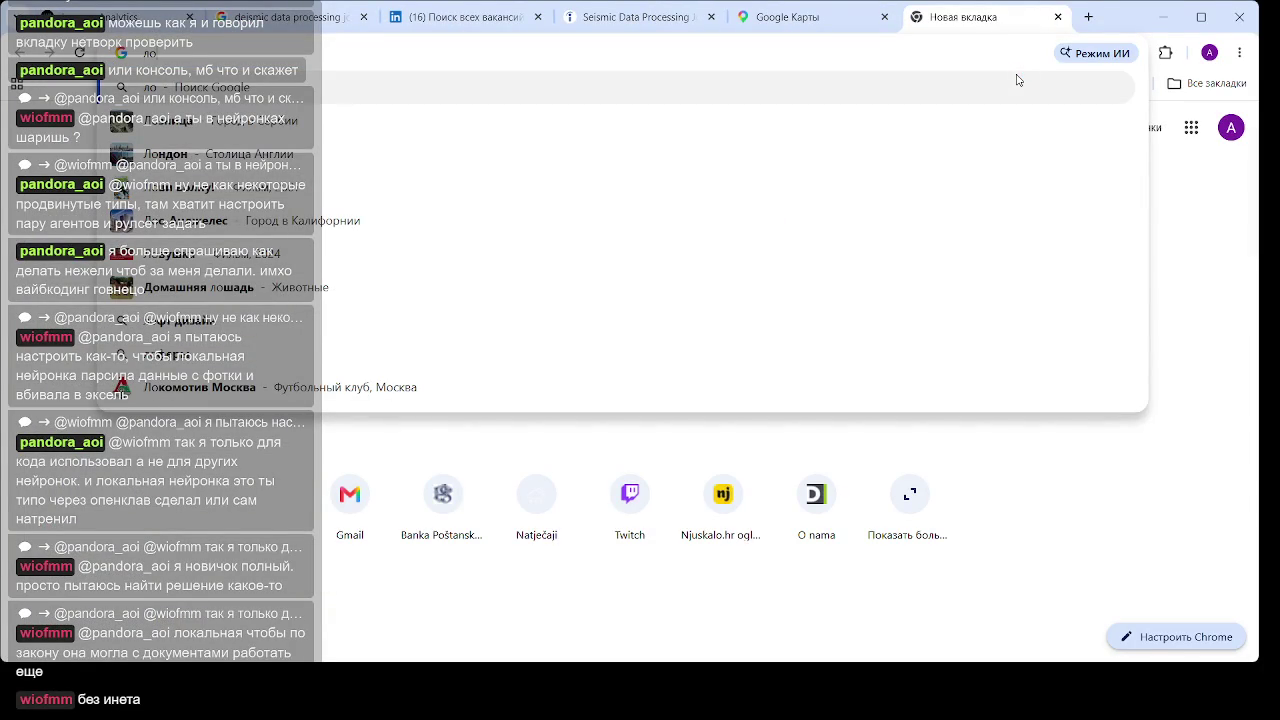
type("кальная")
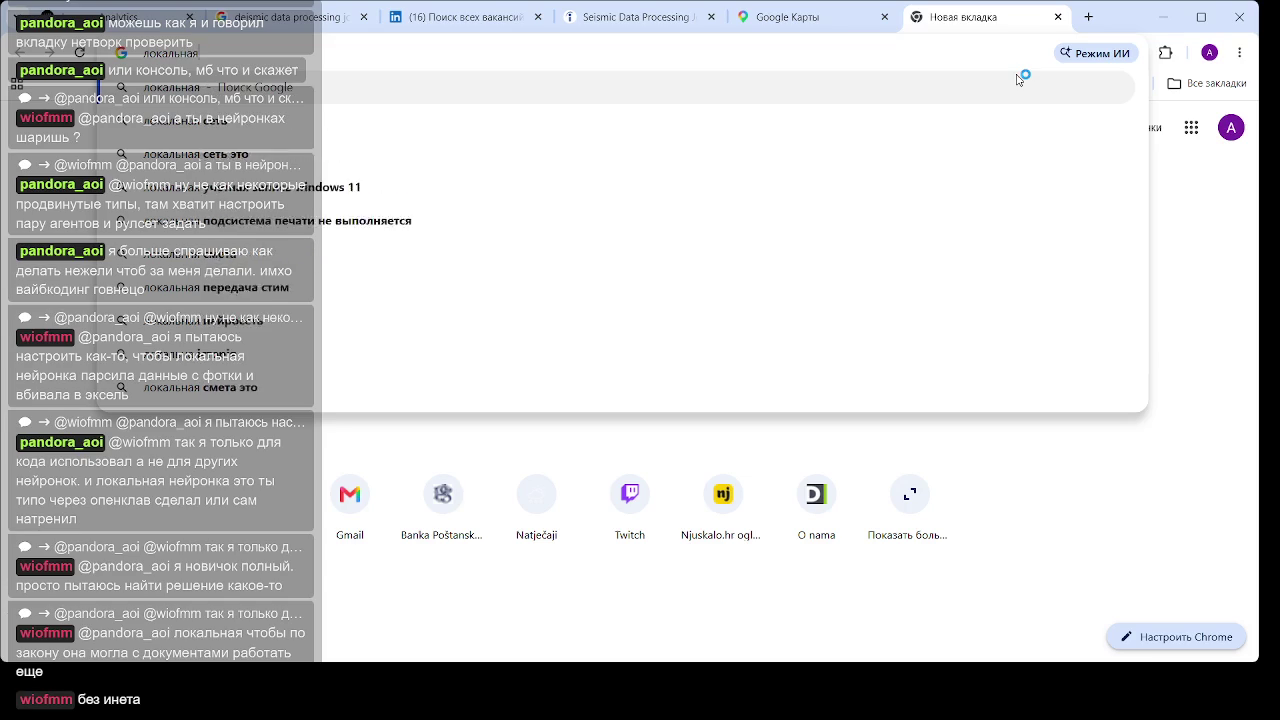
type(" нейросеть")
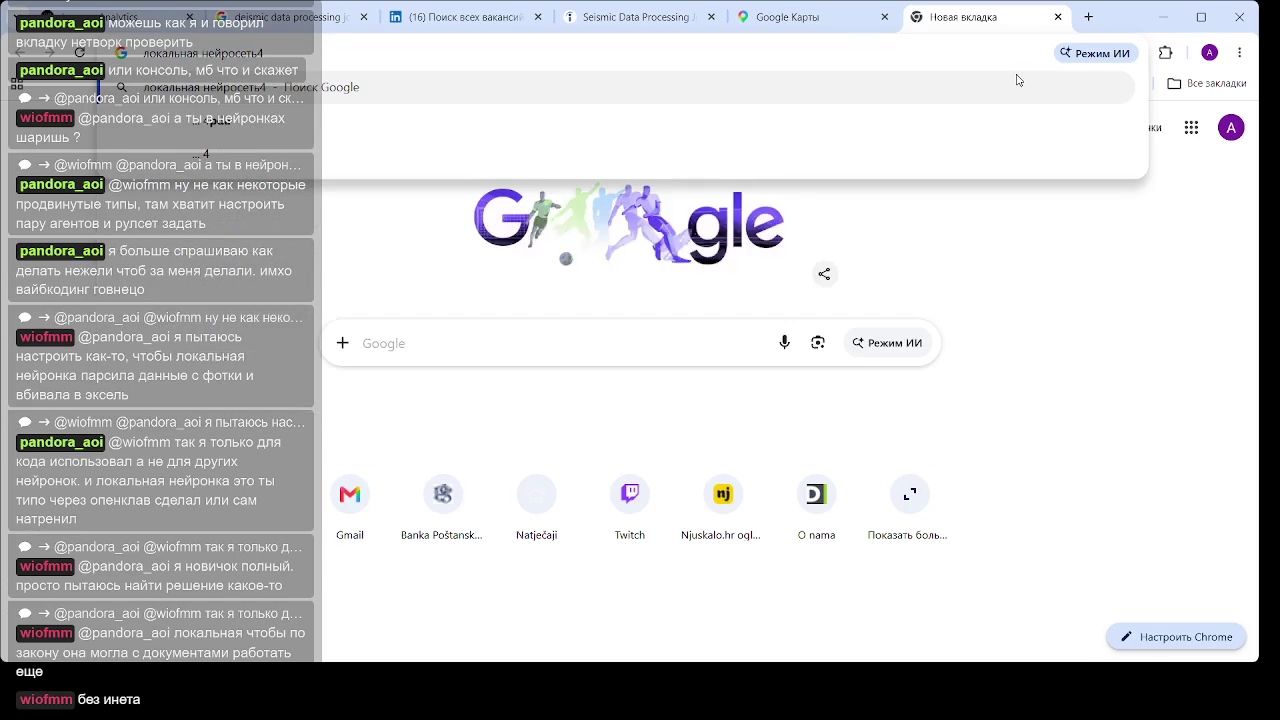
key("Return")
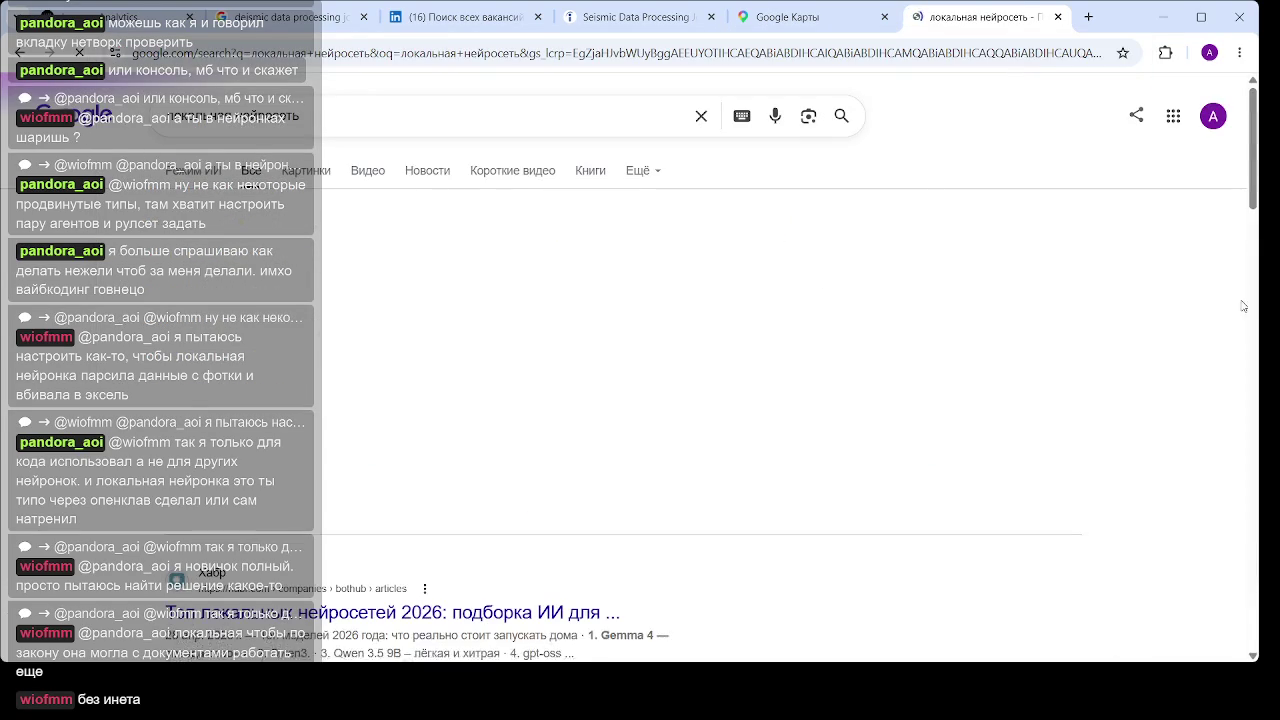
scroll(466, 352, "down", 3)
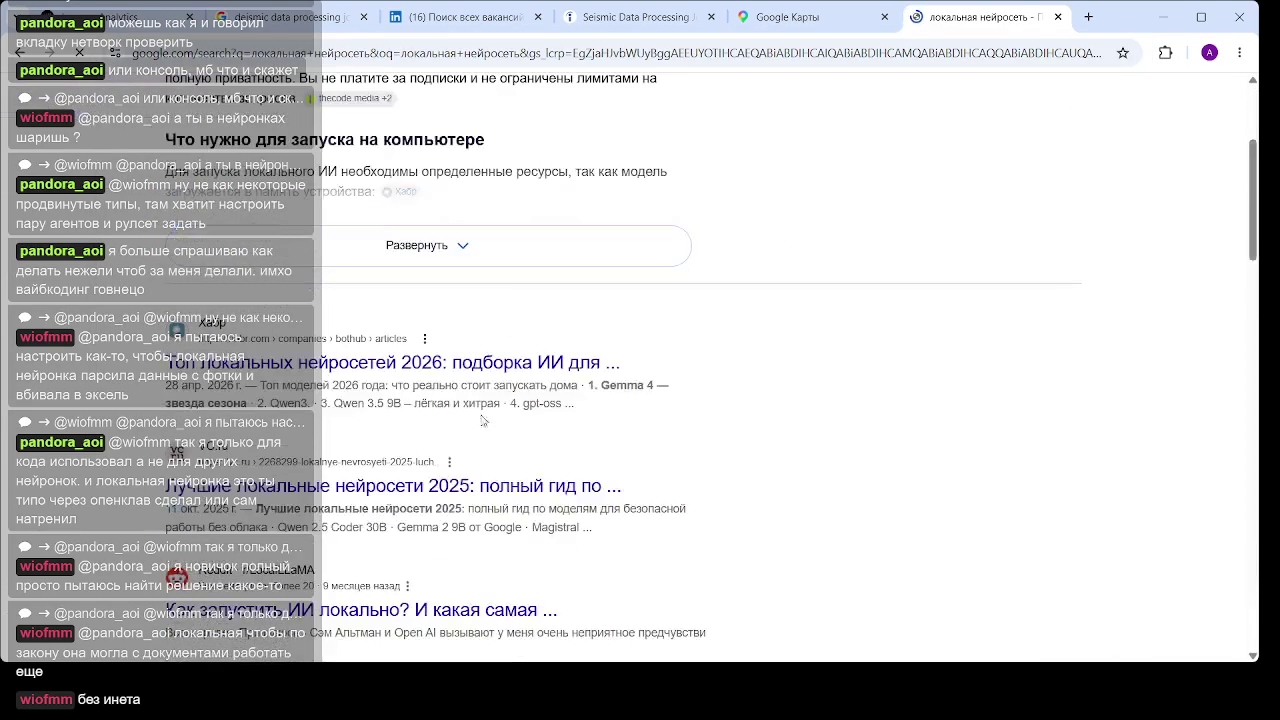
Open the Habr 'Топ локальных нейросетей 2026' article and read its opening paragraphs
left_click(426, 366)
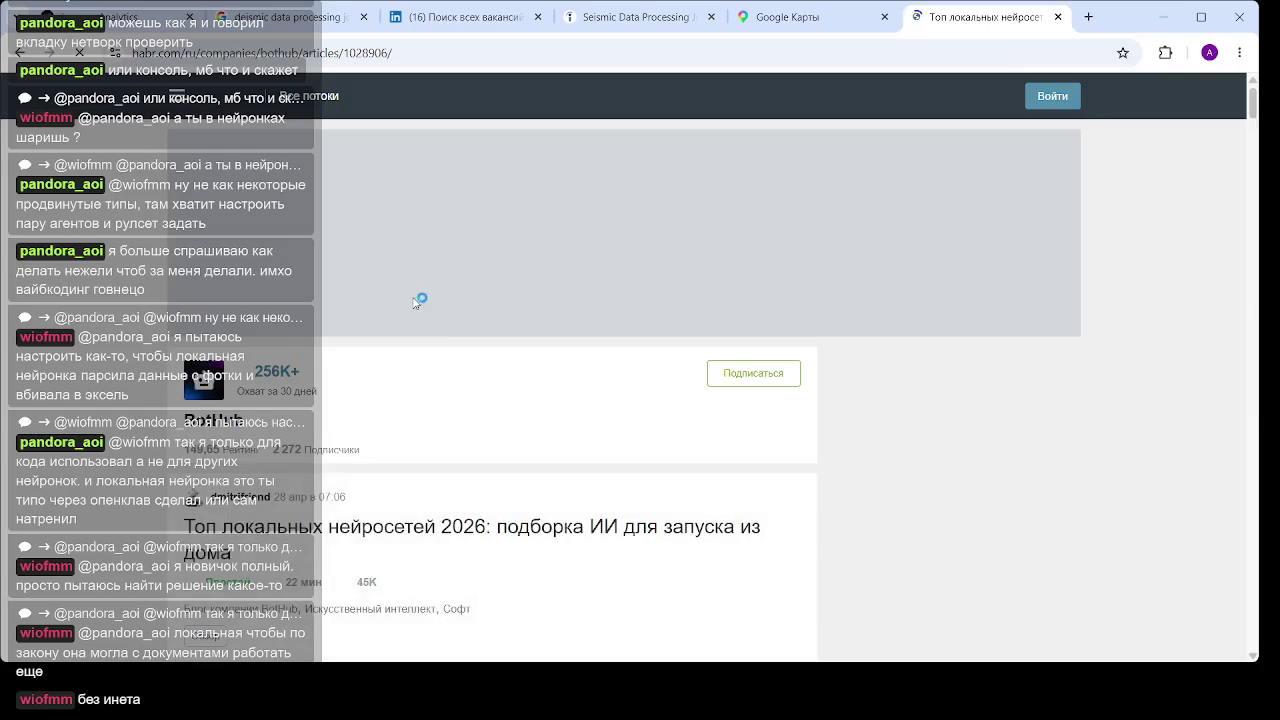
scroll(472, 315, "down", 5)
scroll(477, 310, "down", 2)
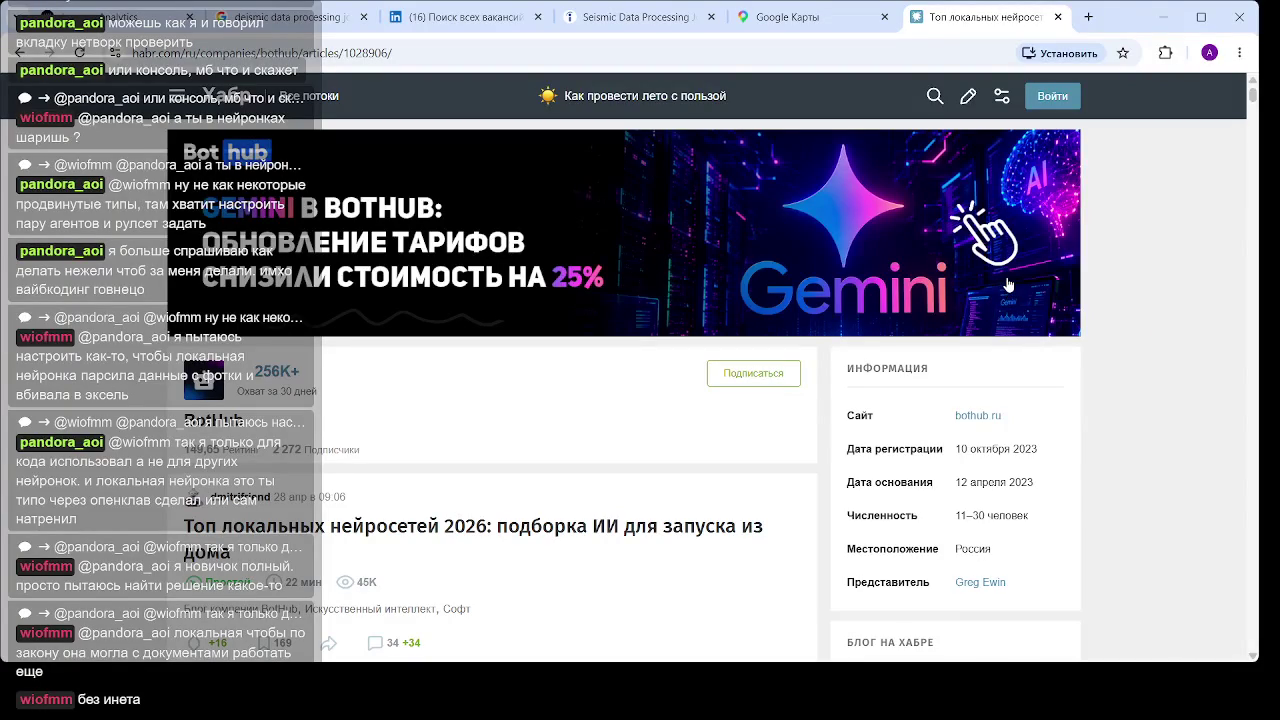
scroll(536, 441, "down", 8)
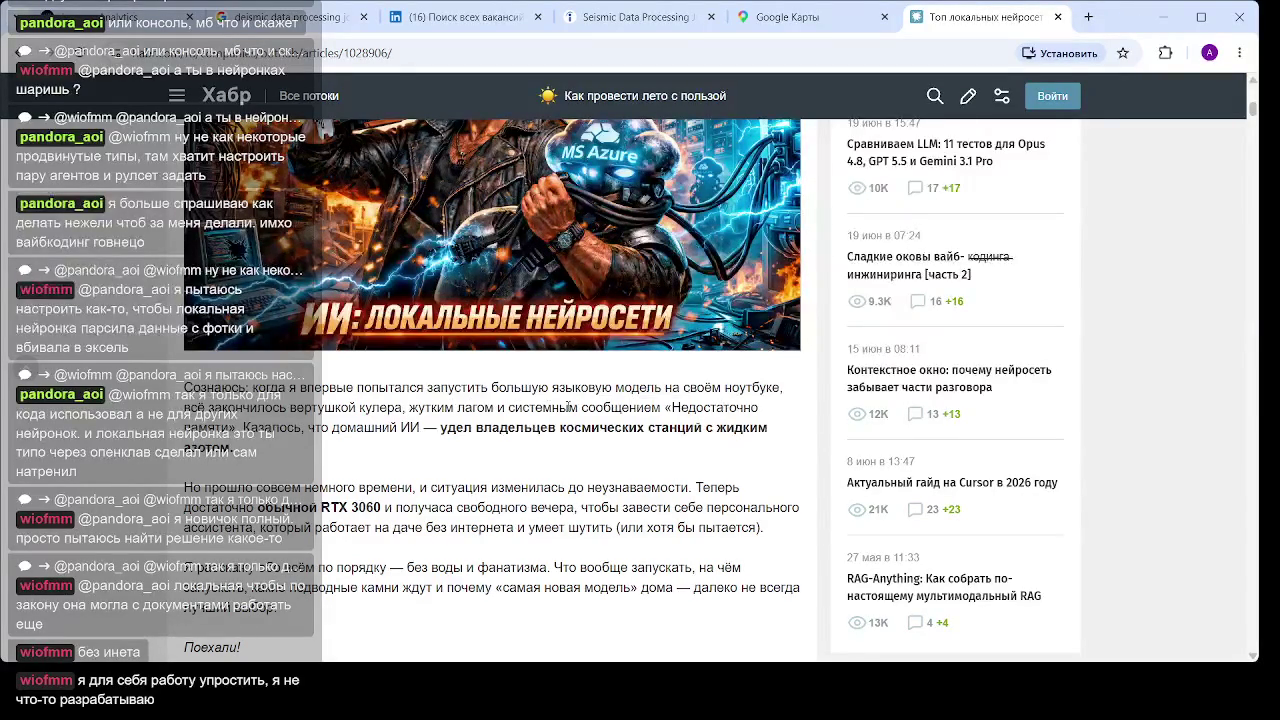
Highlight and clear the phrases «Недостаточно памяти» and «обычной RTX 3060» while reading
left_click_drag(652, 405, 236, 428)
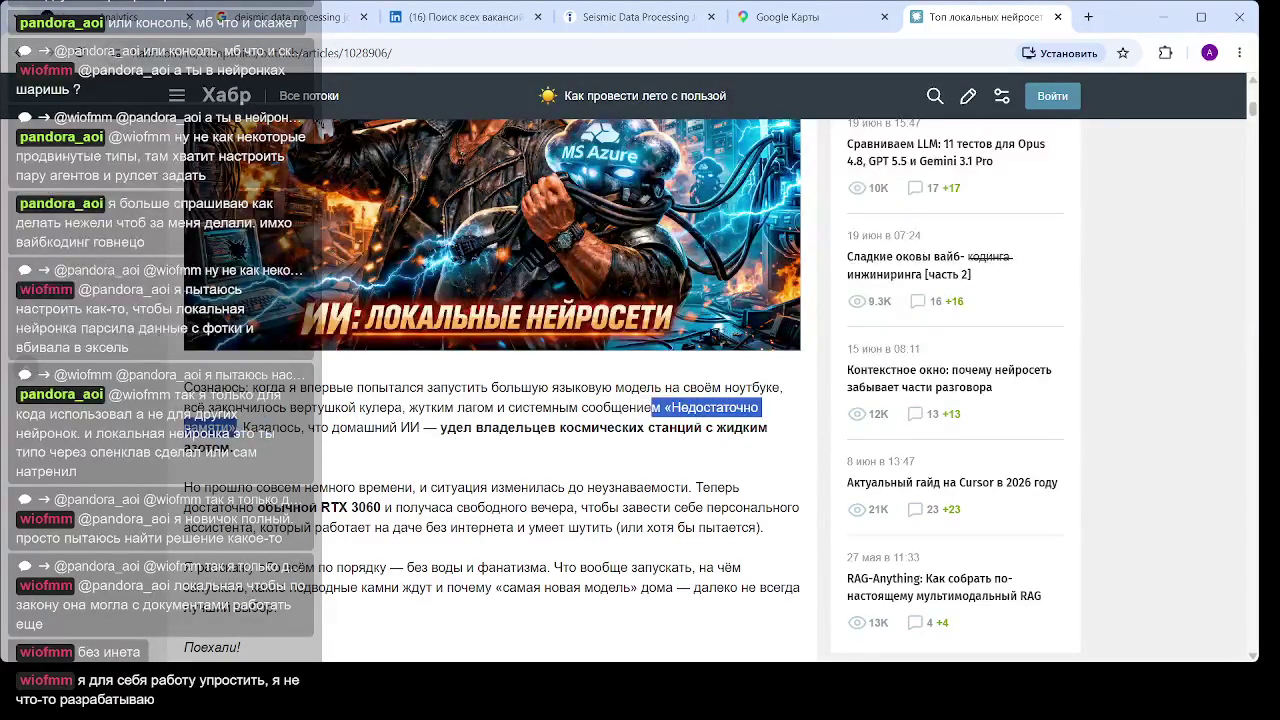
left_click(480, 378)
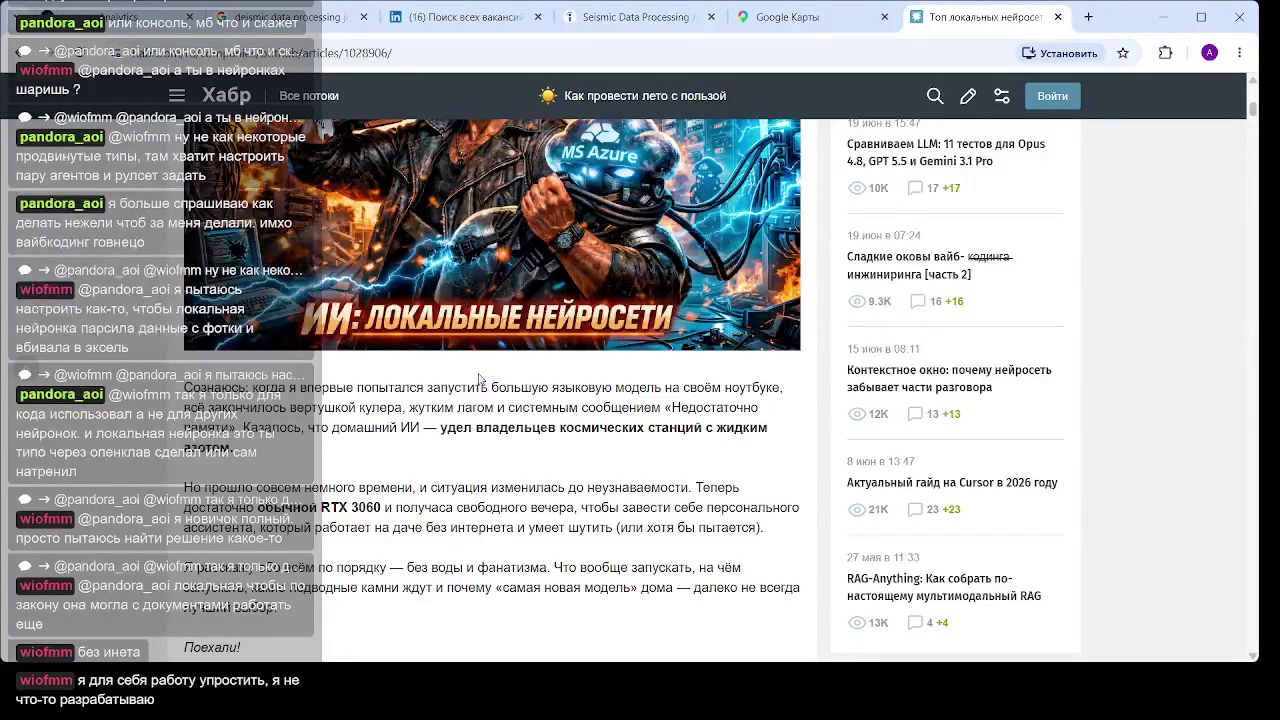
scroll(478, 378, "down", 1)
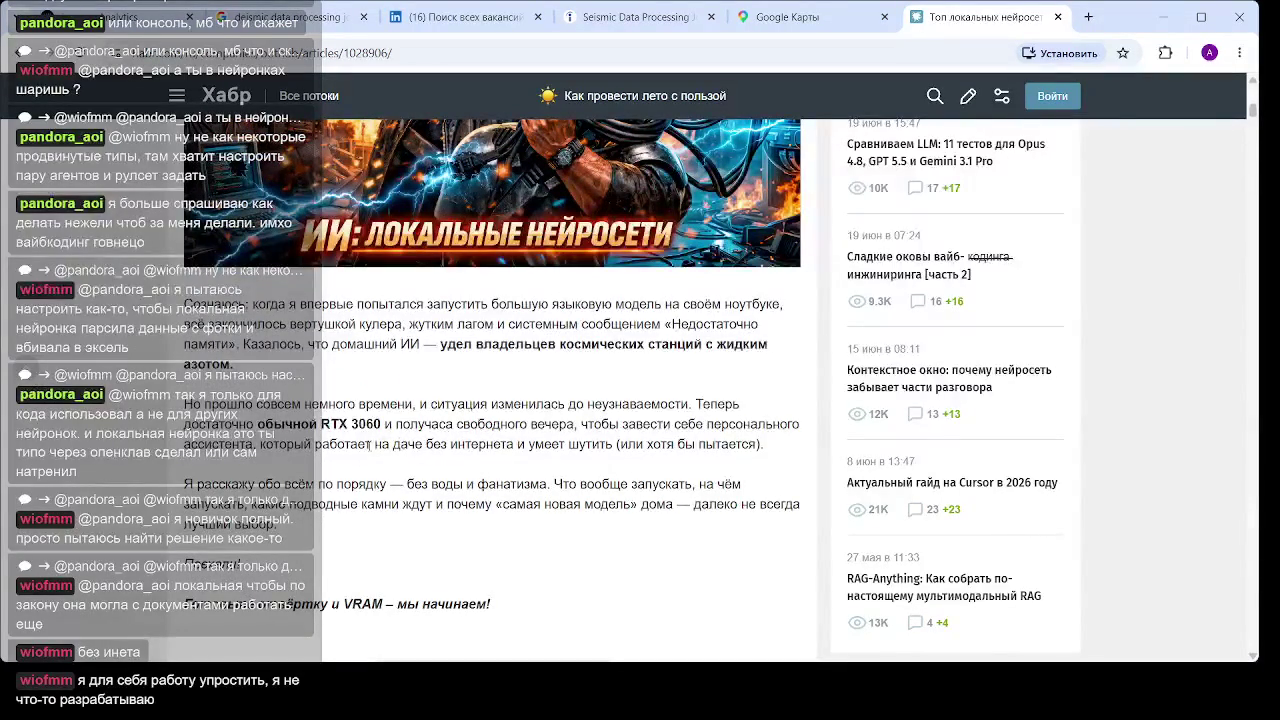
left_click_drag(394, 426, 258, 426)
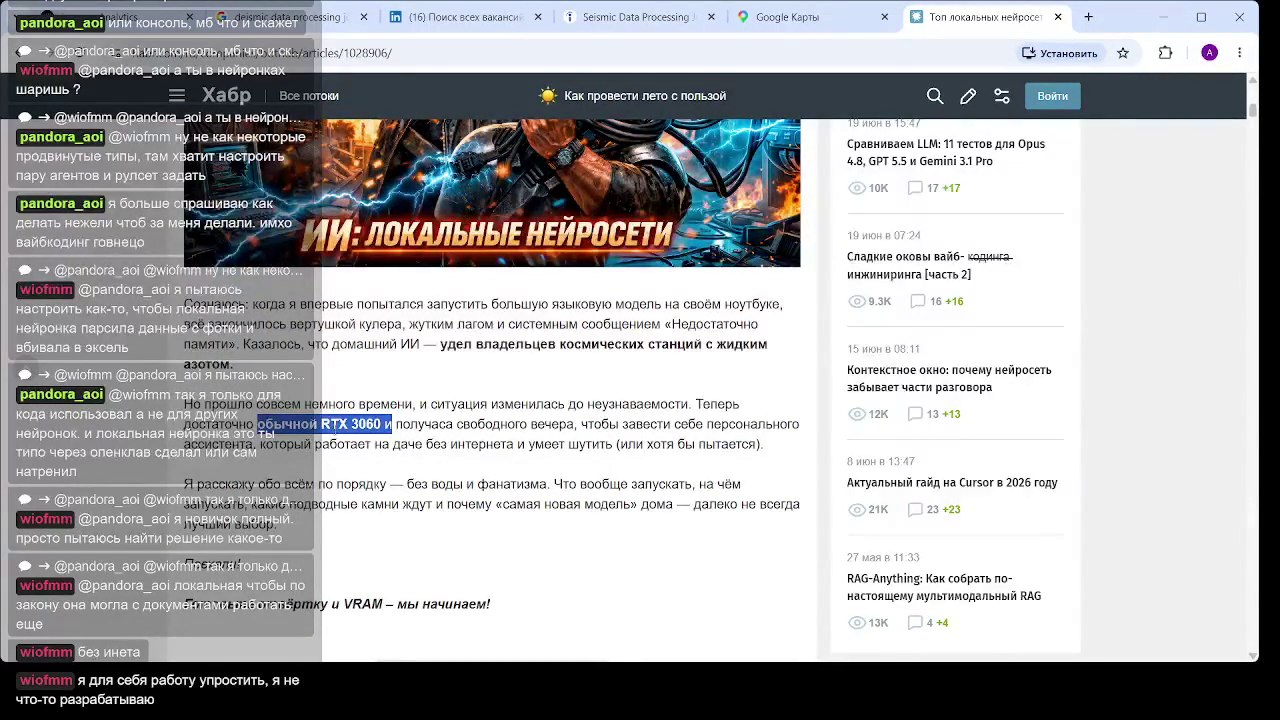
left_click(409, 431)
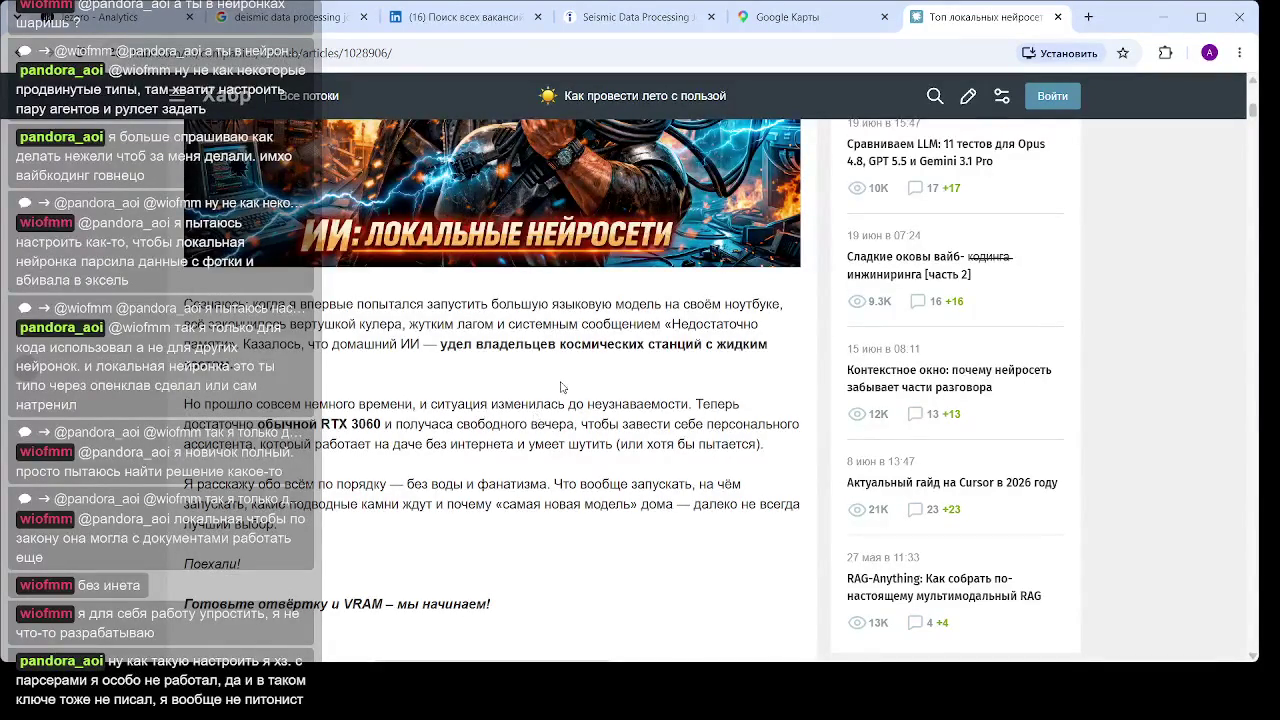
Scroll down to the VRAM section's table of GPUs and the models they run
scroll(640, 416, "down", 3)
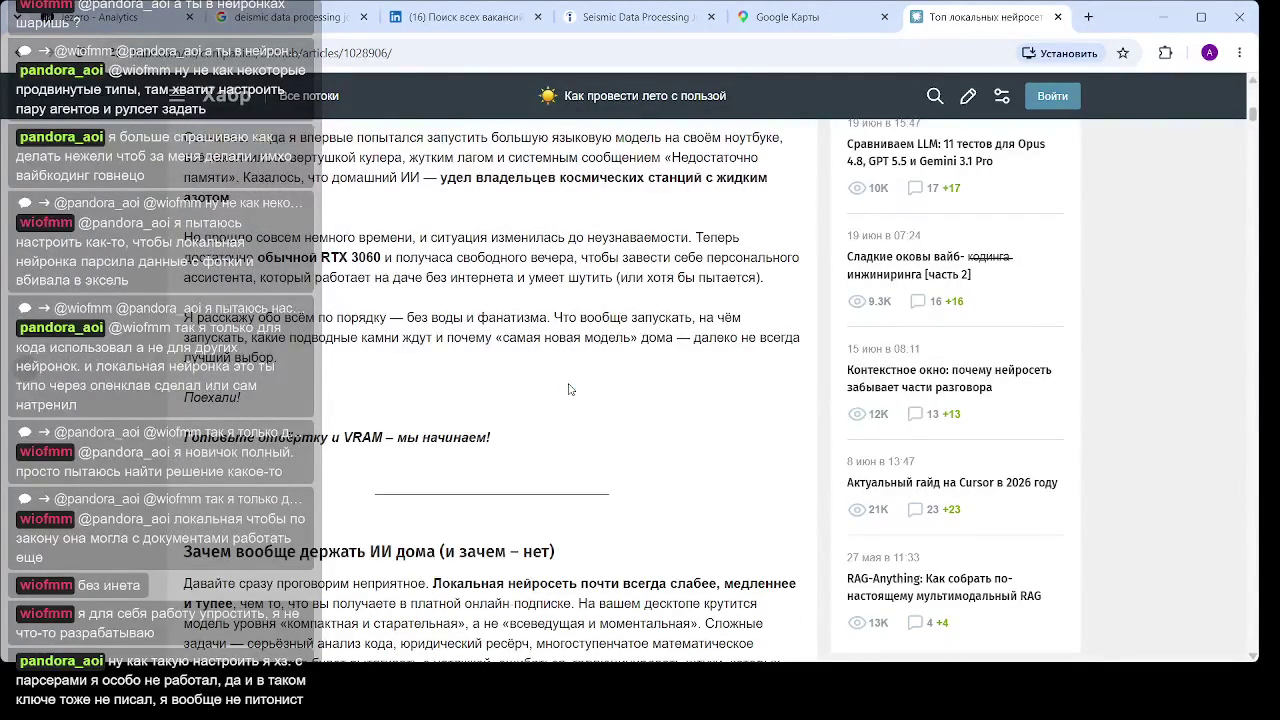
scroll(569, 389, "down", 3)
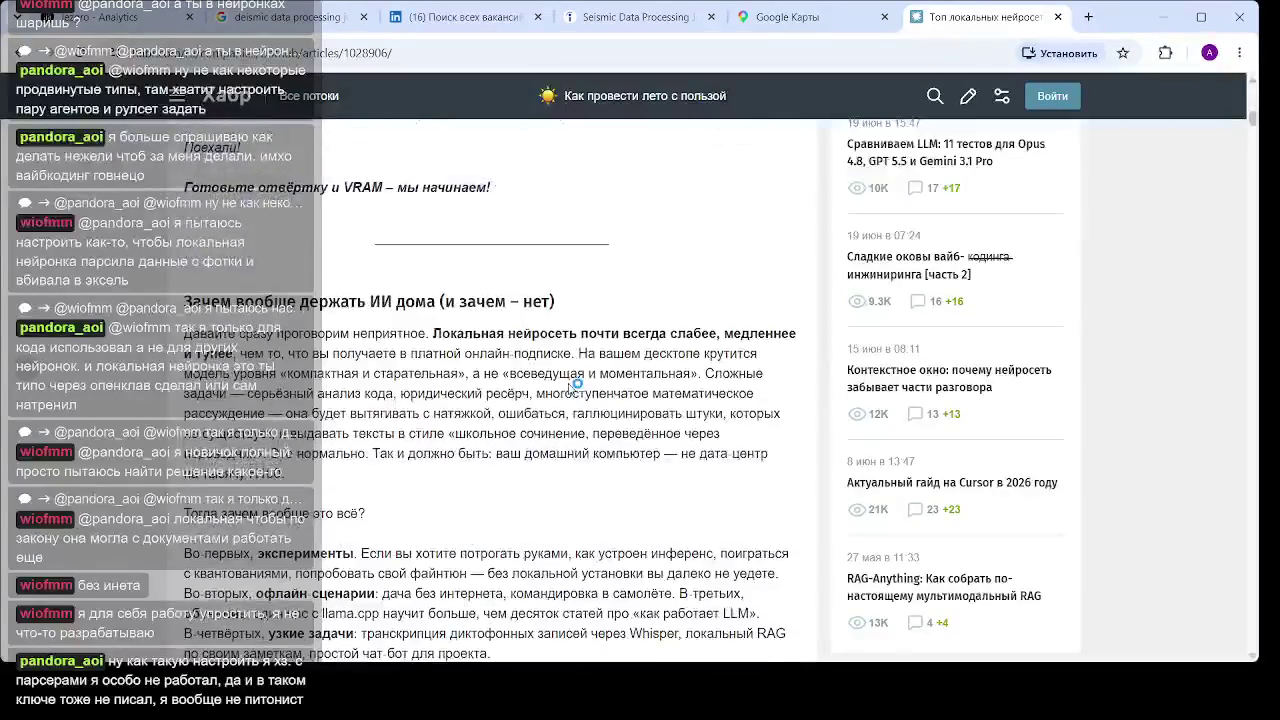
scroll(575, 382, "down", 5)
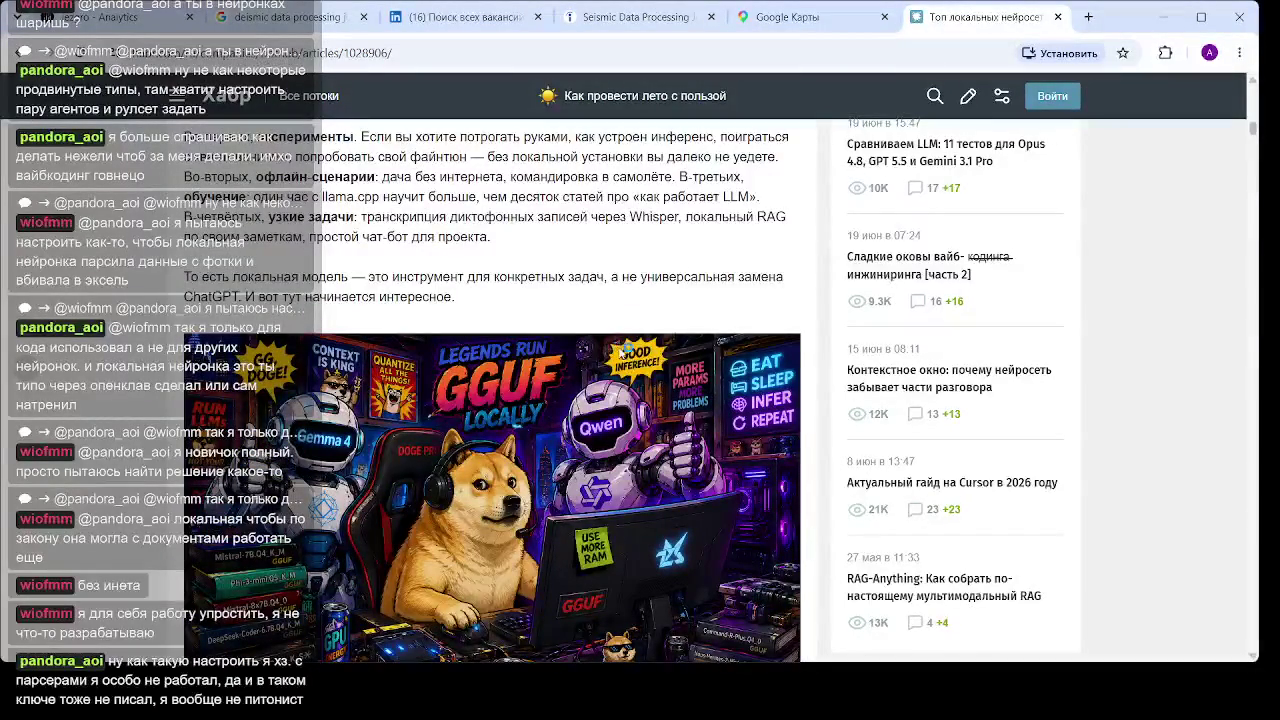
scroll(634, 356, "down", 5)
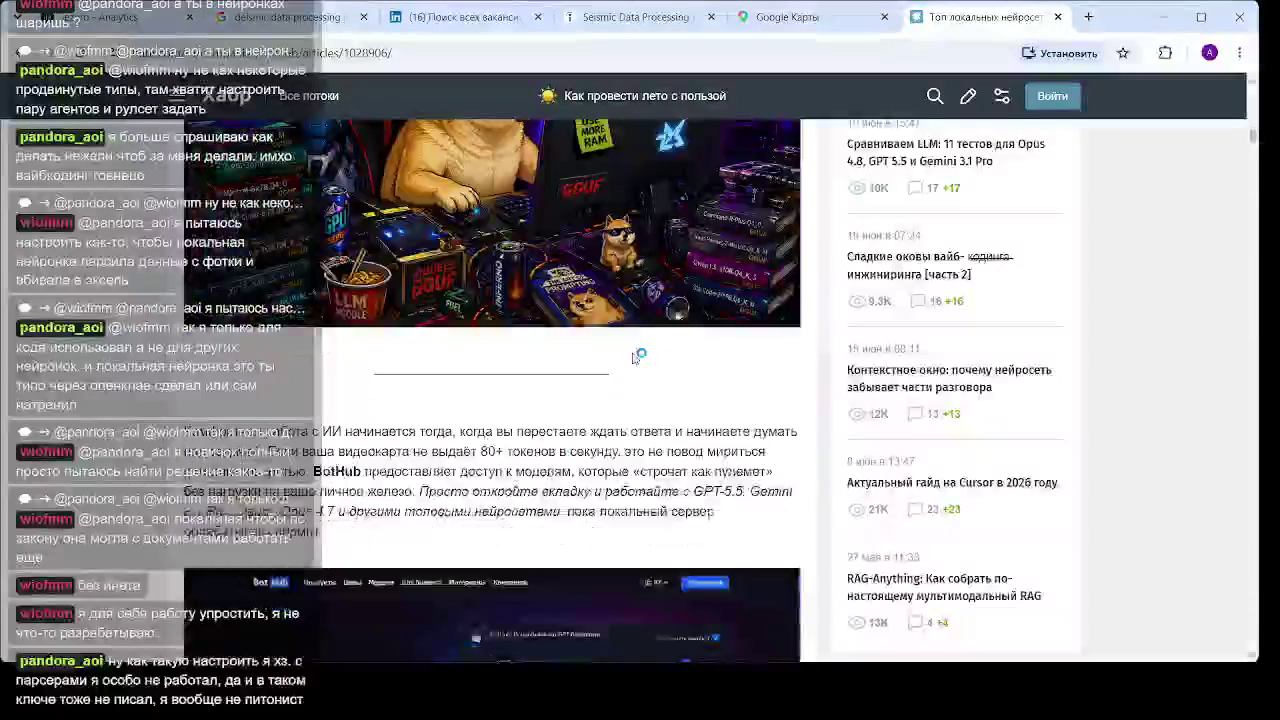
scroll(634, 356, "down", 2)
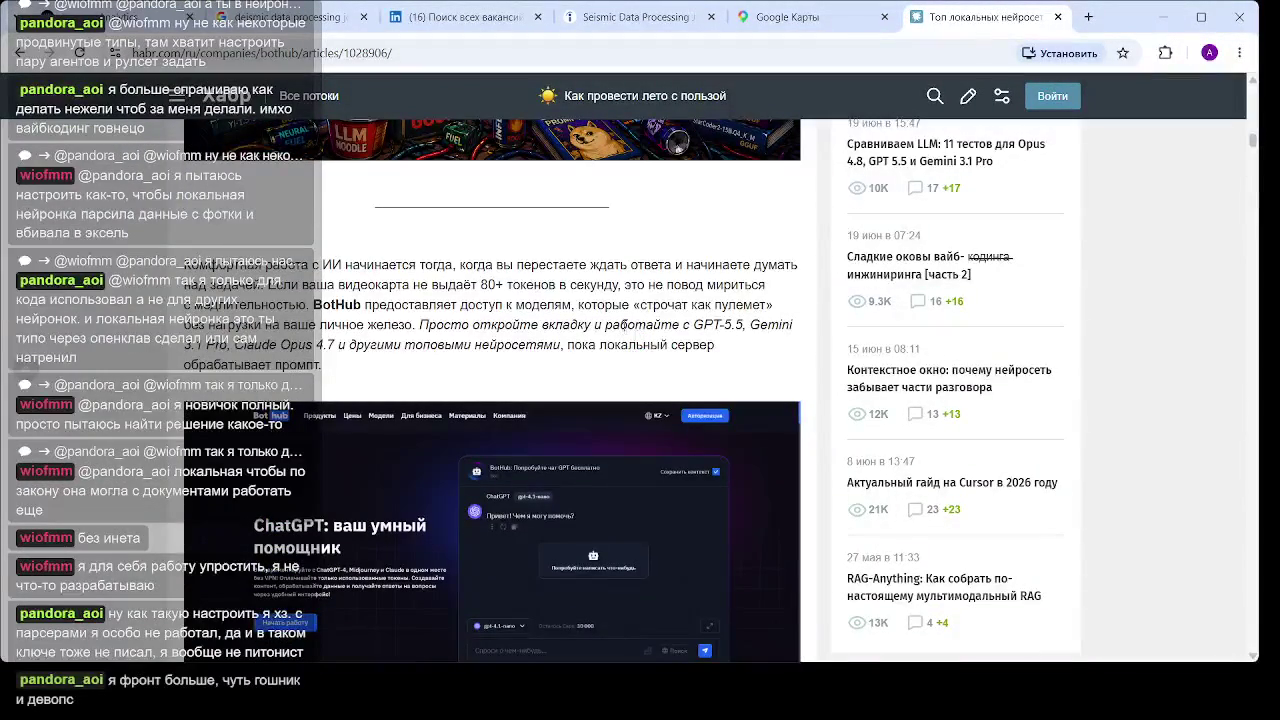
scroll(538, 334, "down", 4)
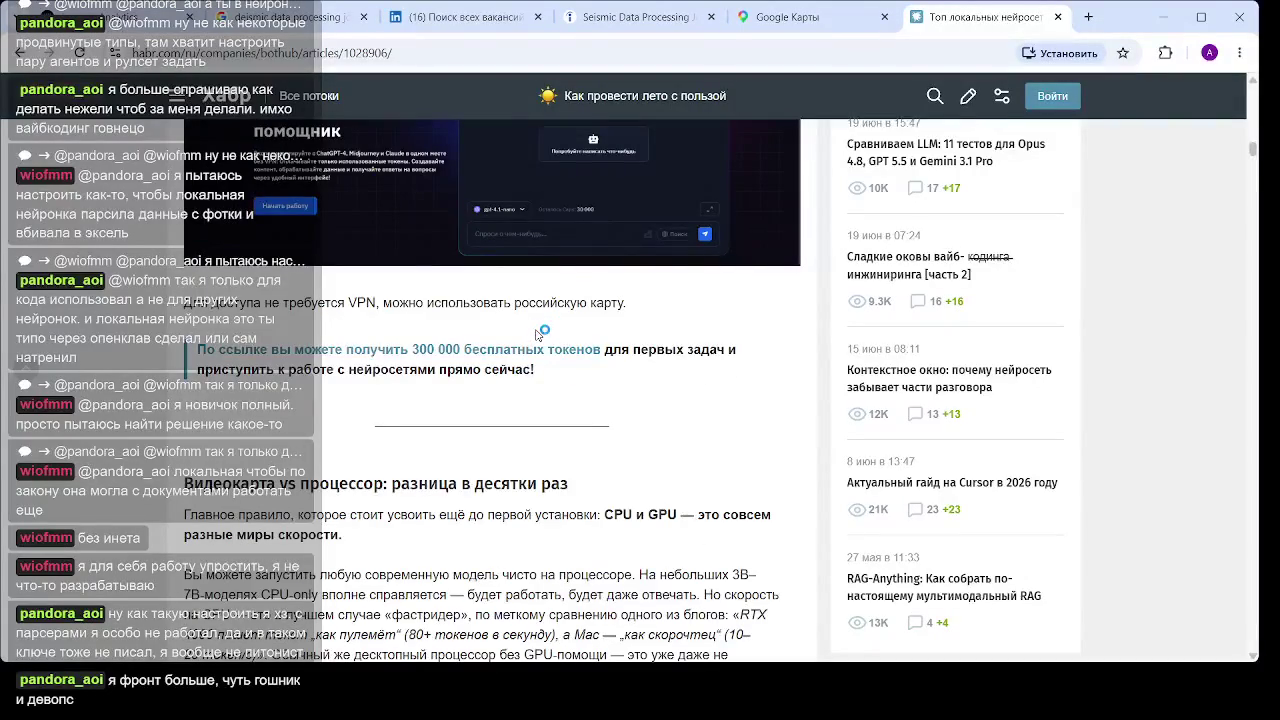
scroll(538, 334, "down", 6)
scroll(441, 335, "down", 4)
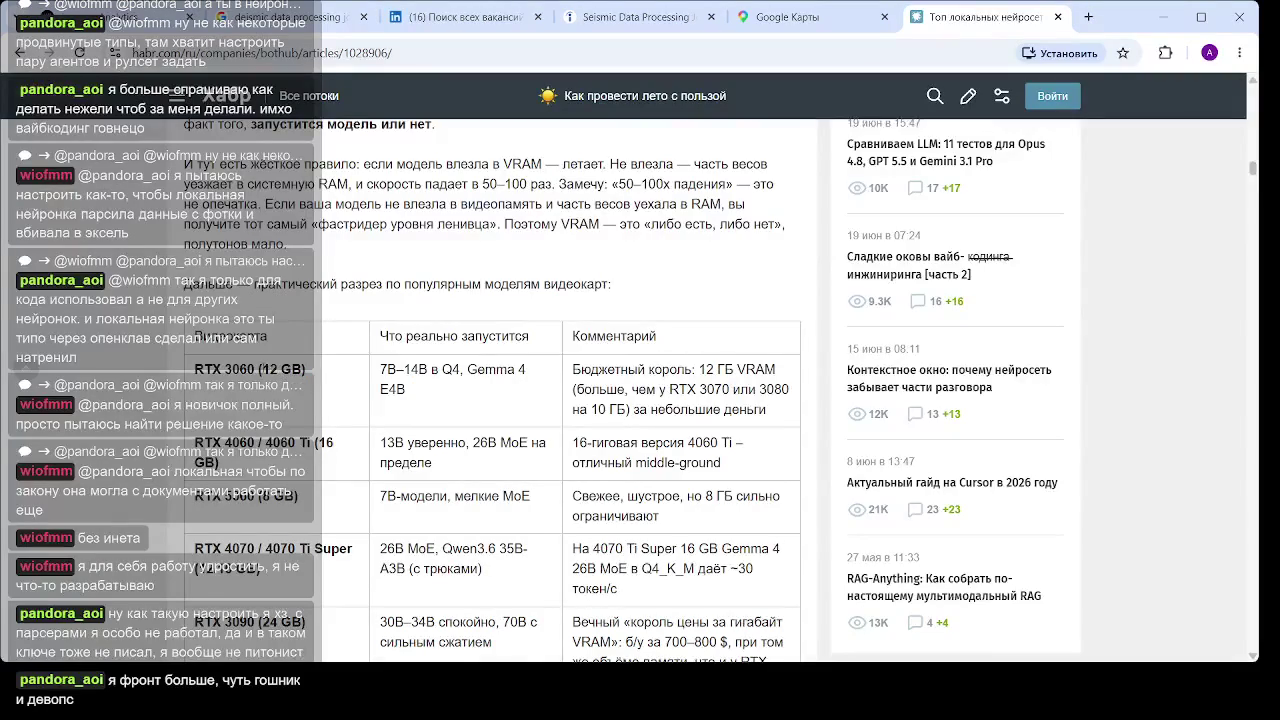
Mark the RTX 3060's 12 GB, then scroll on to the disk, CPU and memory notes
left_click_drag(259, 369, 306, 369)
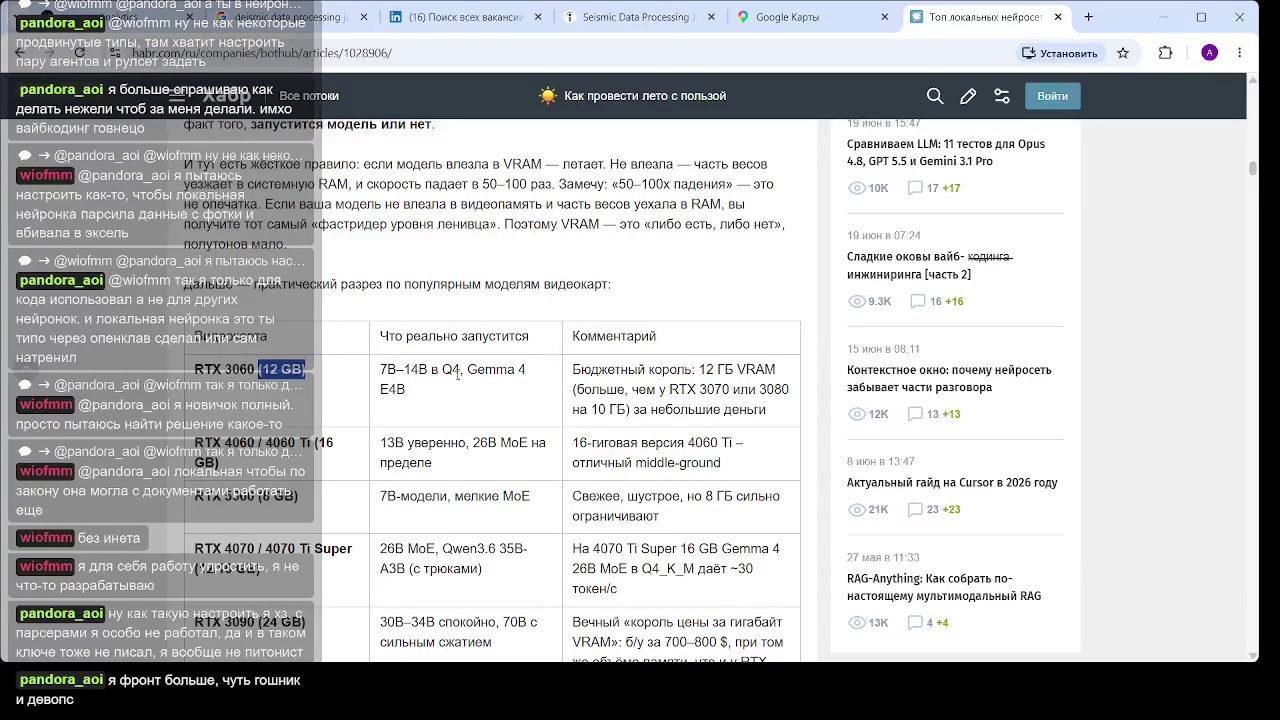
scroll(455, 389, "down", 1)
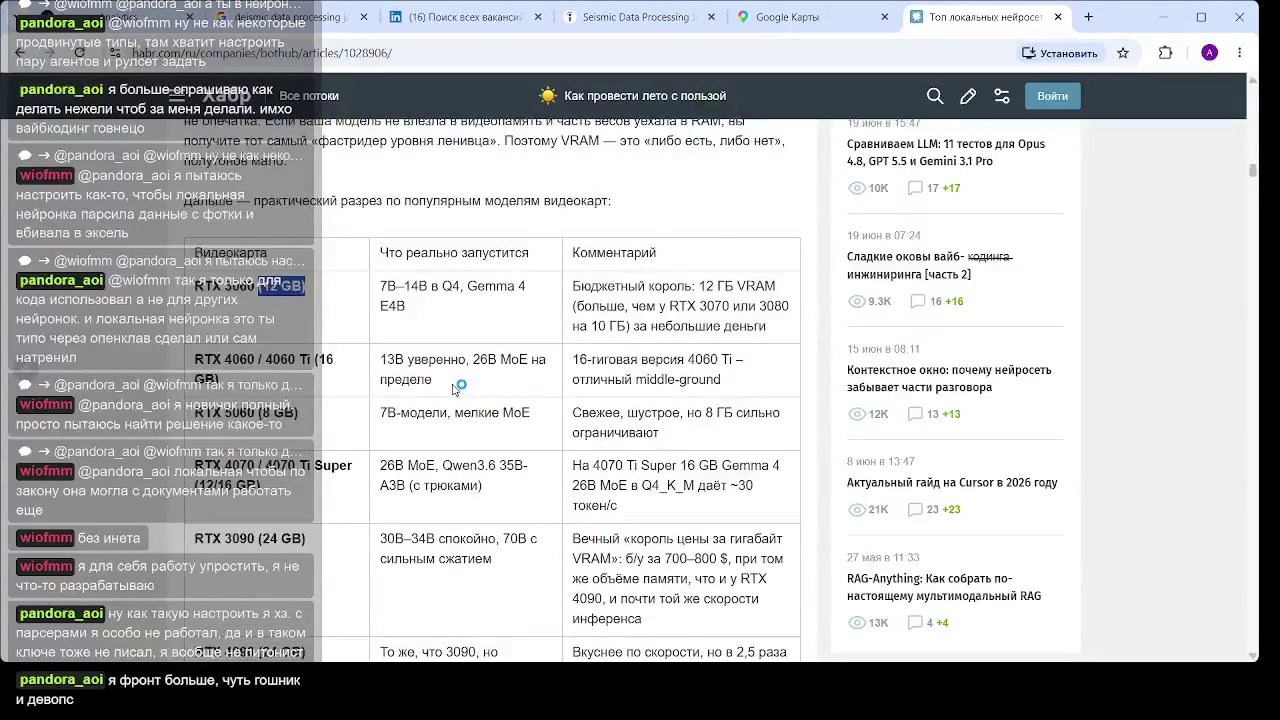
scroll(456, 387, "down", 2)
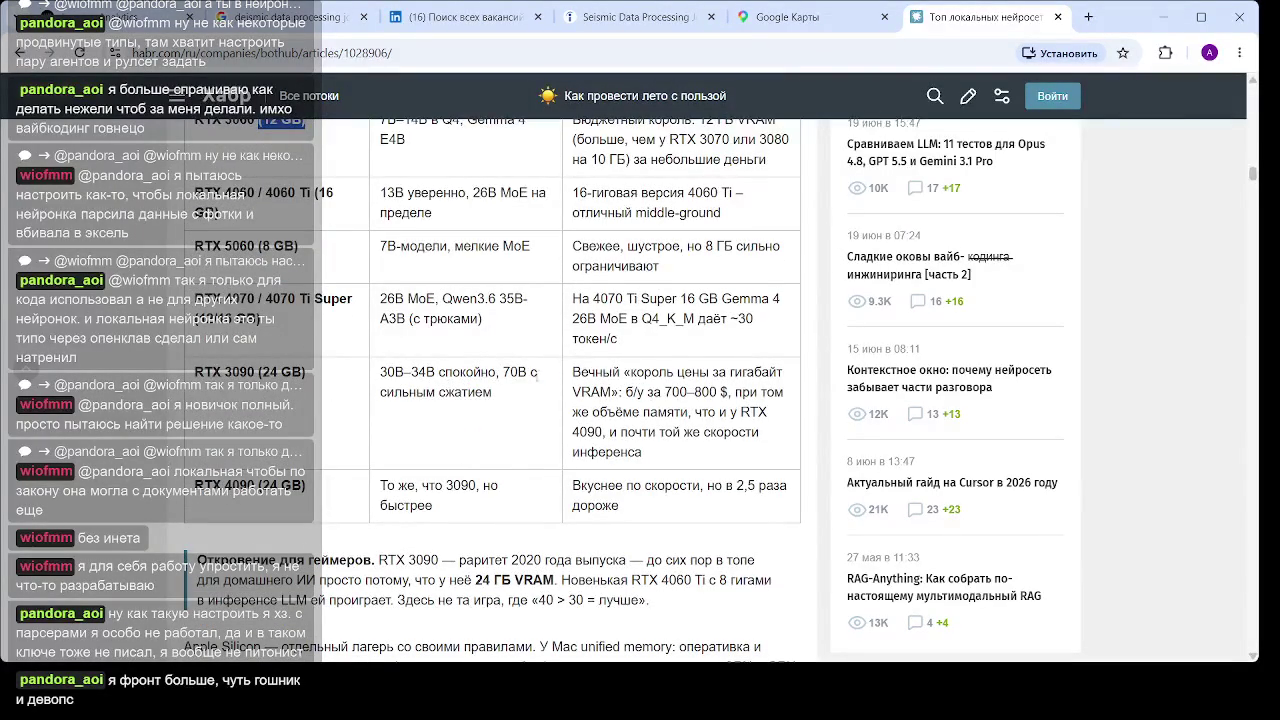
scroll(462, 364, "down", 2)
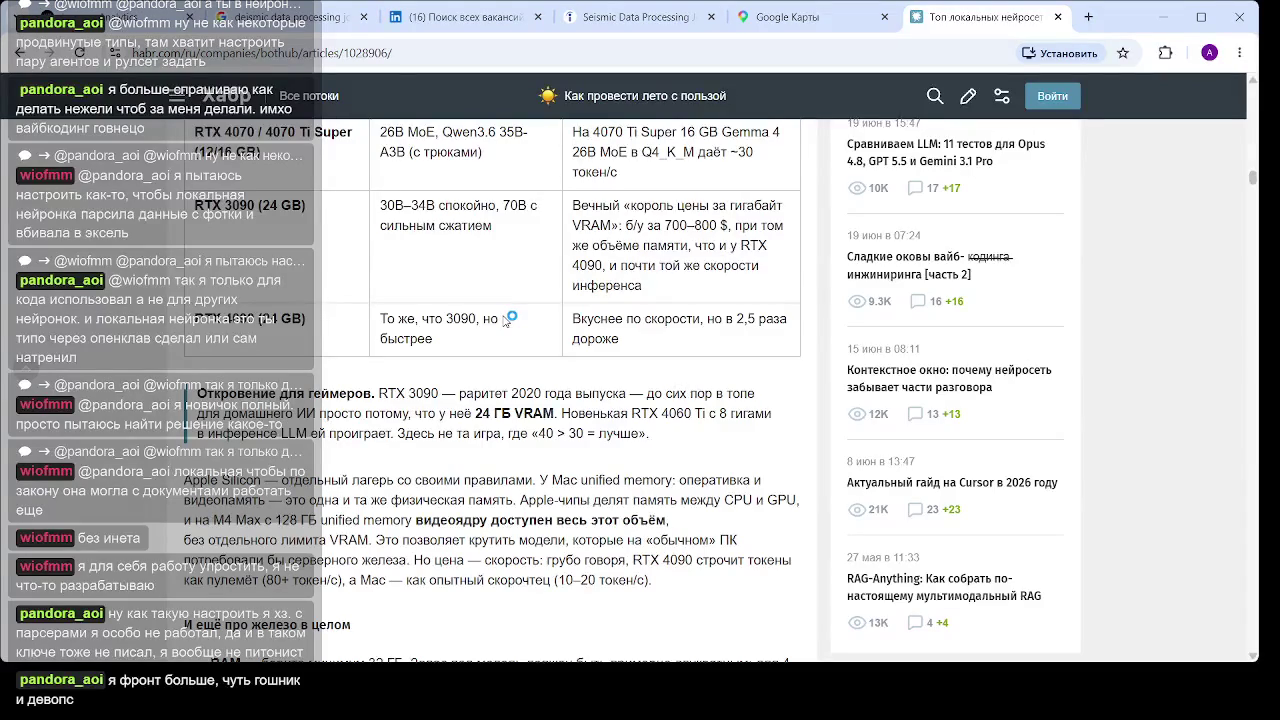
scroll(505, 318, "down", 3)
scroll(505, 318, "down", 2)
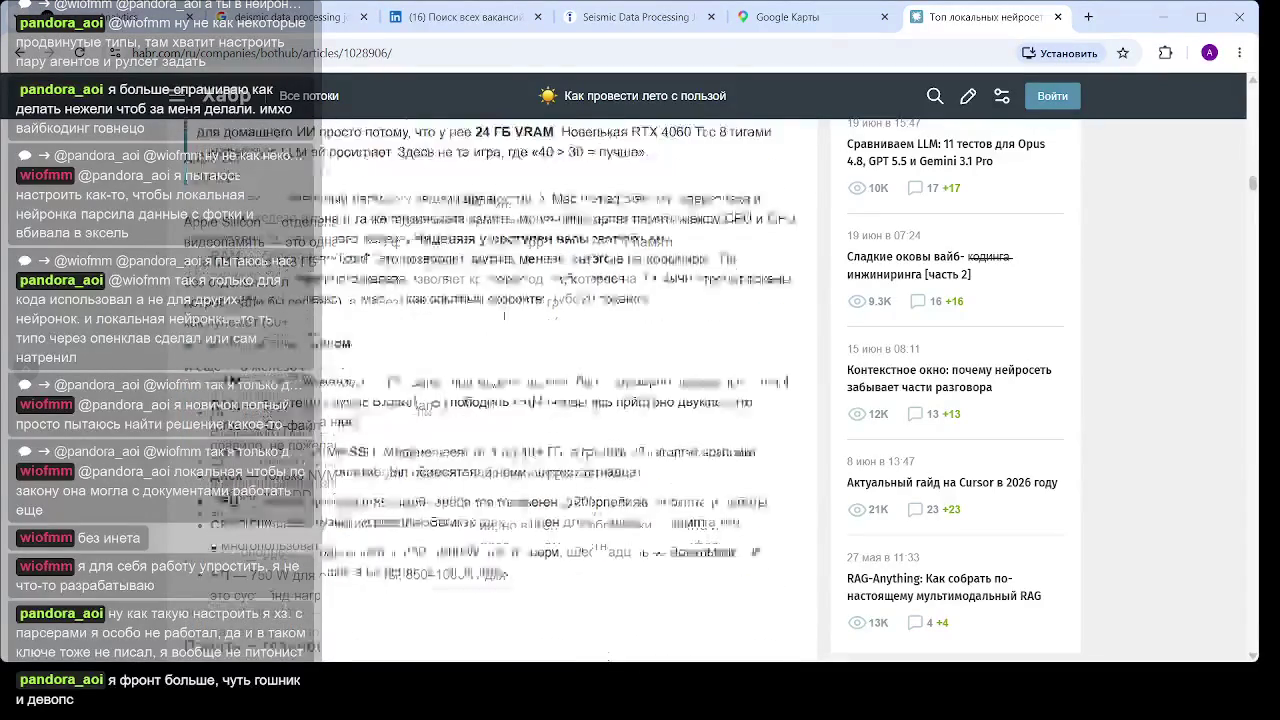
scroll(505, 318, "down", 2)
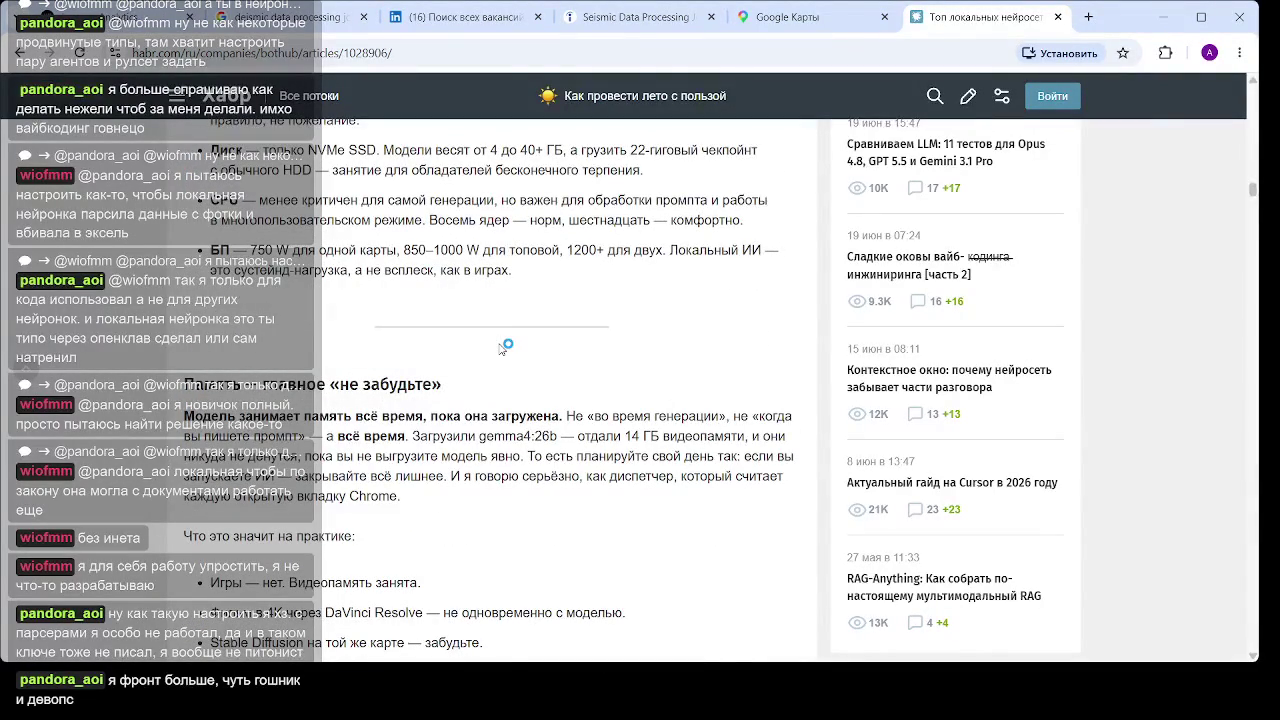
Briefly highlight the RTX 3090 sentence while rereading that part of the article
scroll(505, 346, "down", 3)
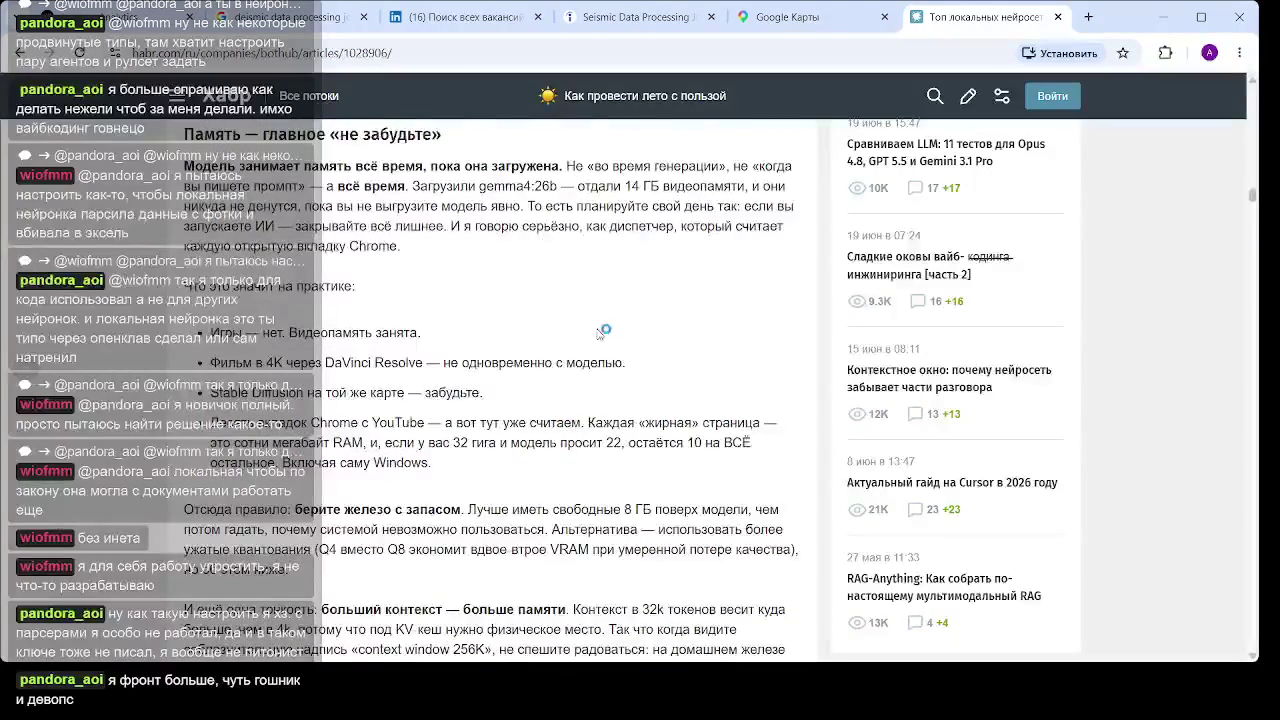
scroll(392, 392, "up", 6)
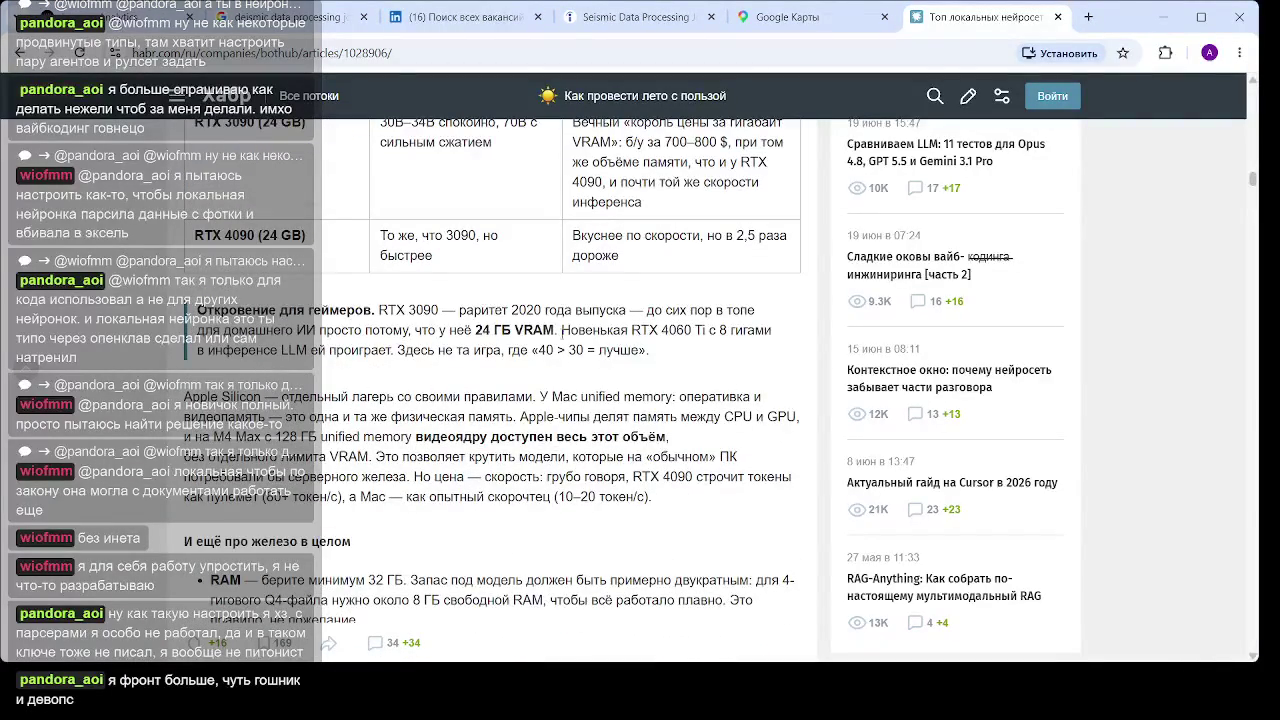
left_click_drag(480, 312, 340, 312)
left_click(513, 437)
Scroll down to the LM Studio installation paragraph, then return to the sales dashboard
scroll(492, 364, "down", 2)
scroll(492, 364, "down", 5)
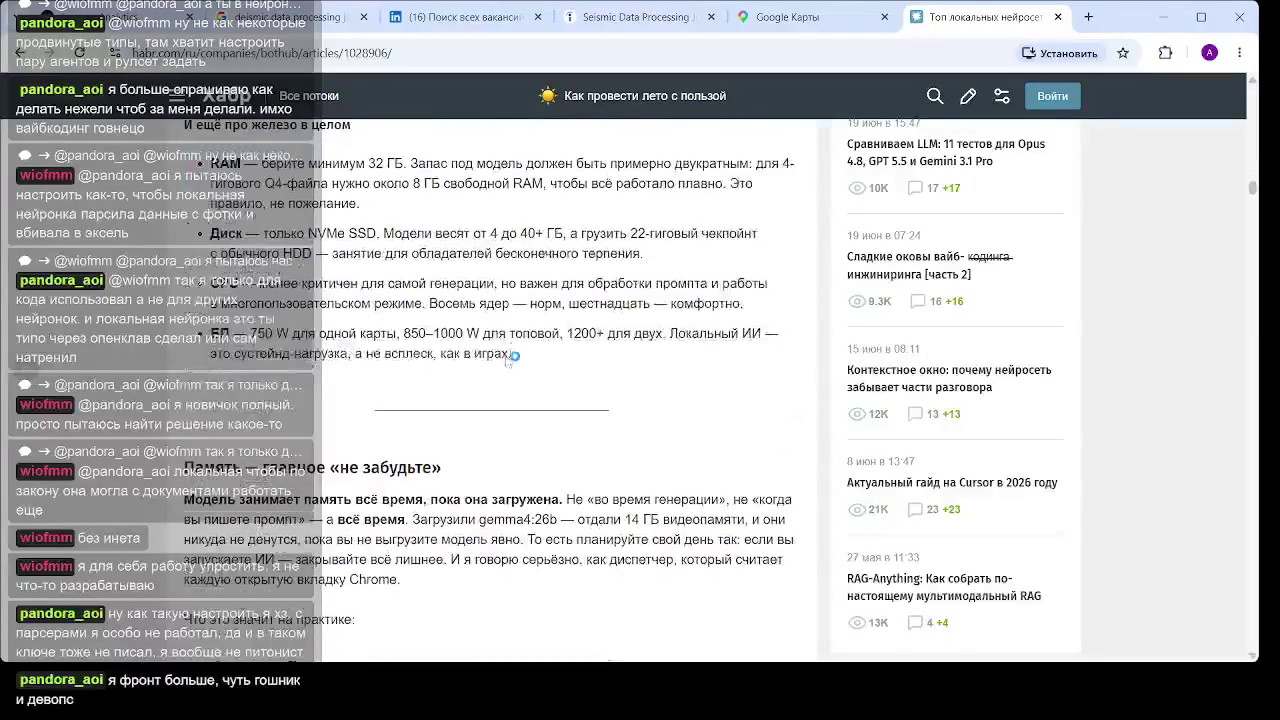
scroll(513, 350, "down", 15)
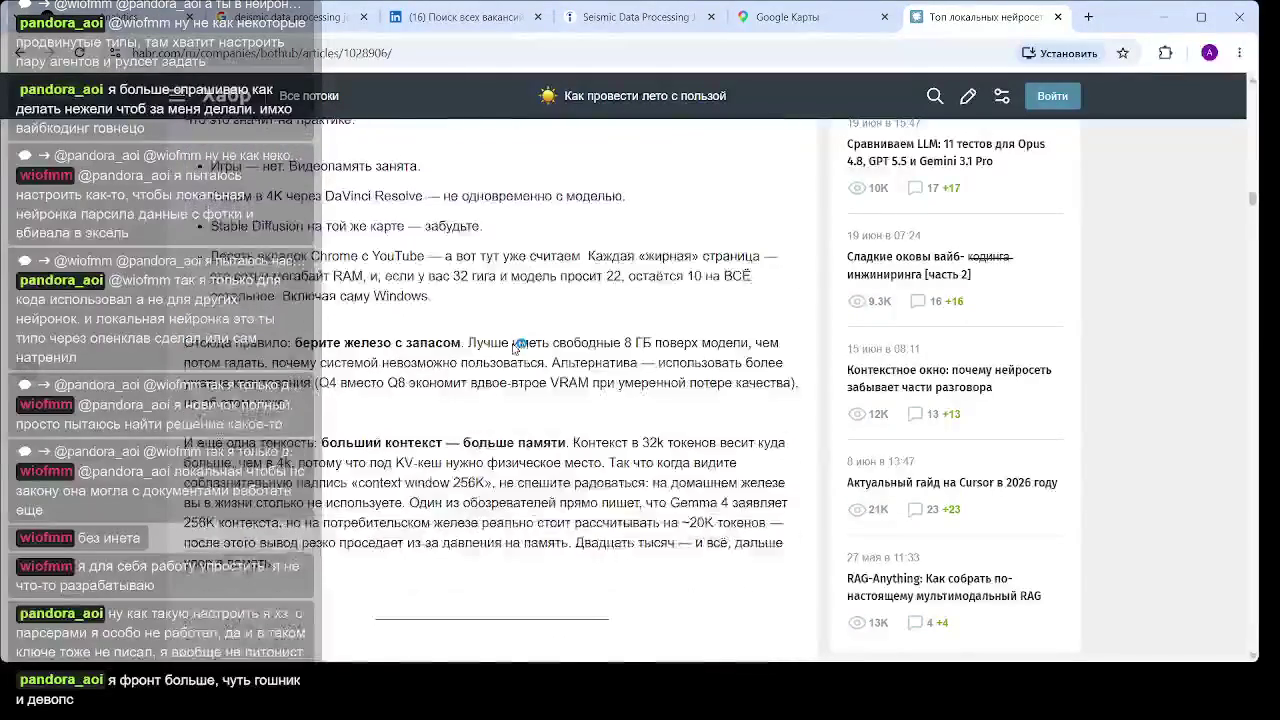
scroll(518, 348, "down", 3)
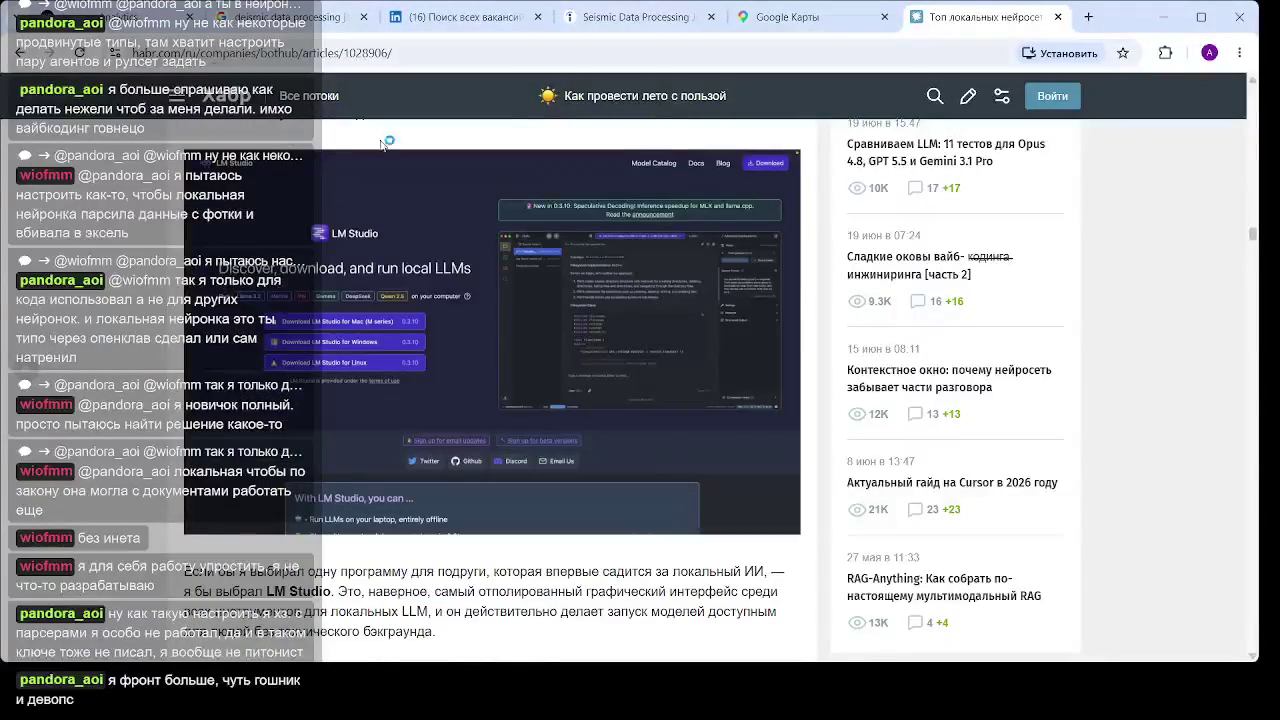
scroll(518, 348, "down", 3)
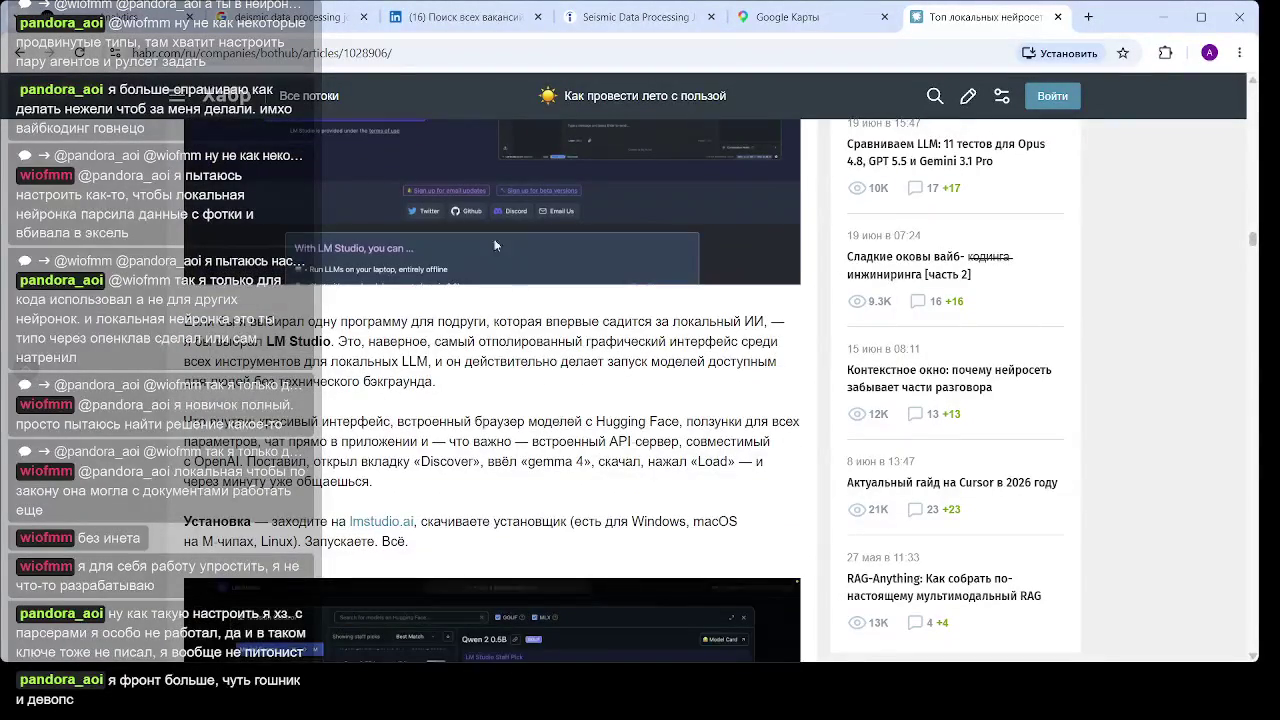
left_click(118, 15)
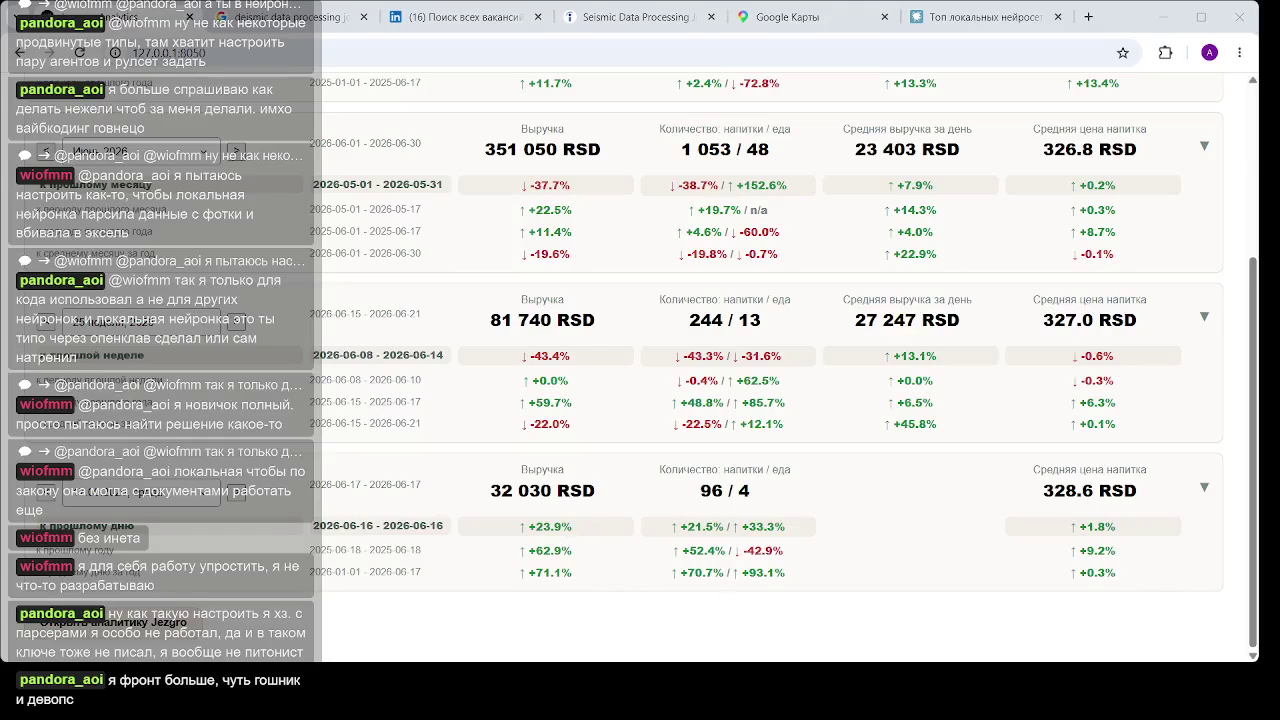
Switch to the LinkedIn tab showing the AI Trainer - Freelance Data Annotator listing
left_click(462, 14)
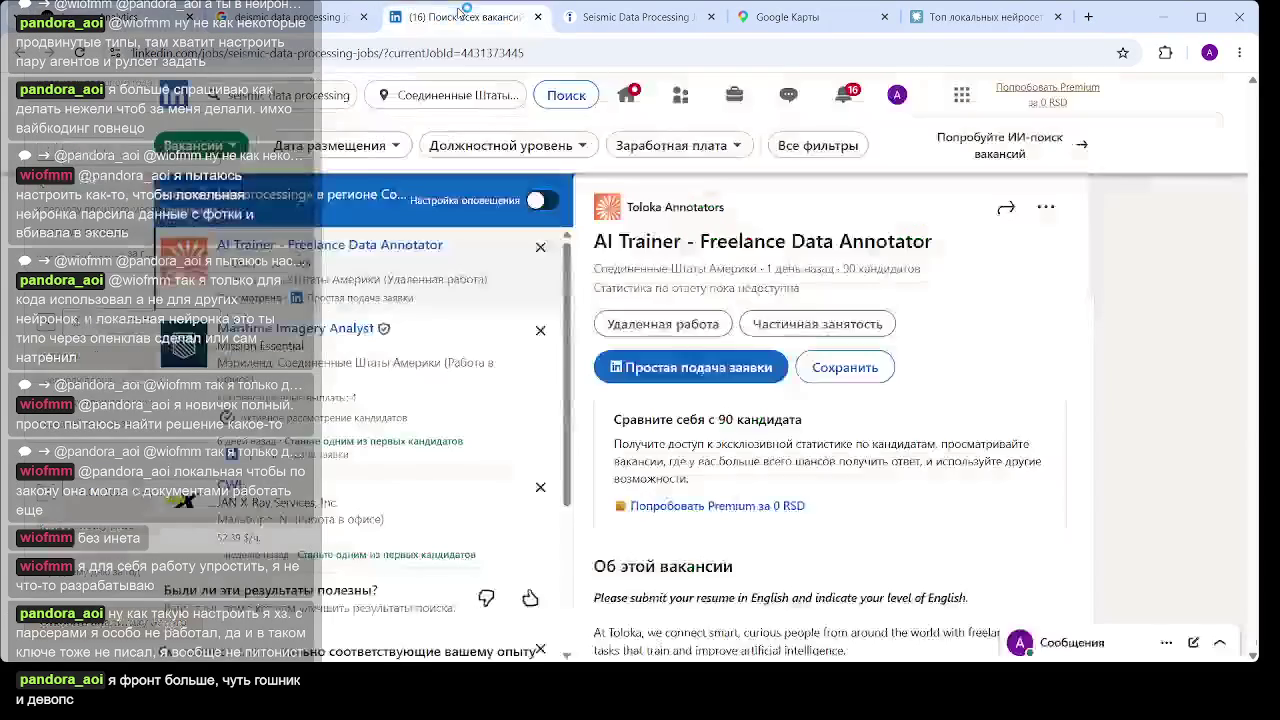
scroll(416, 362, "down", 10)
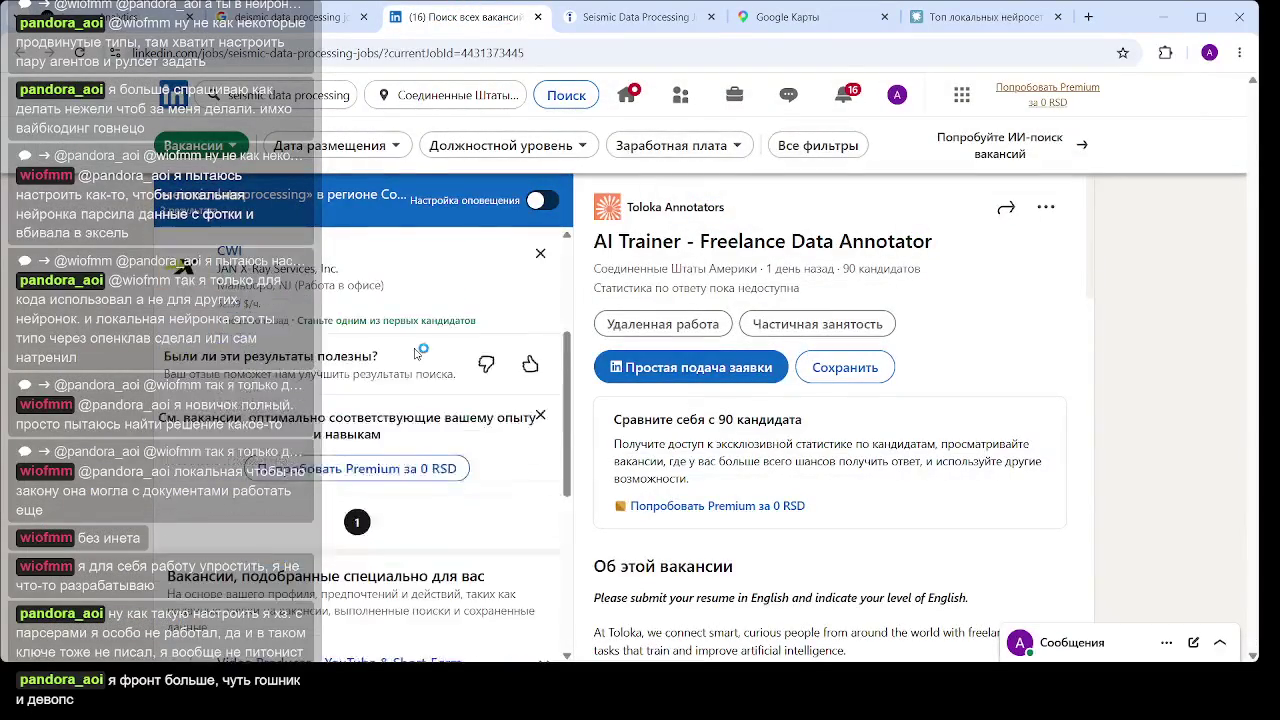
scroll(428, 360, "up", 5)
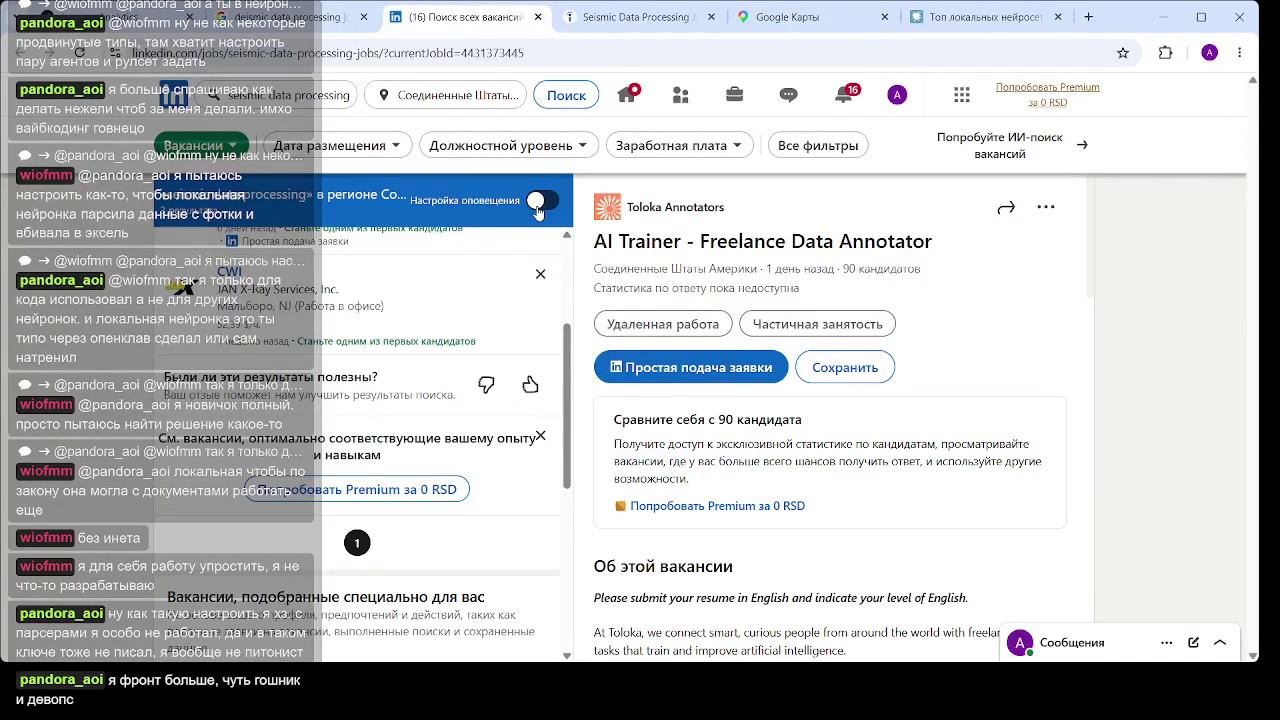
left_click(128, 14)
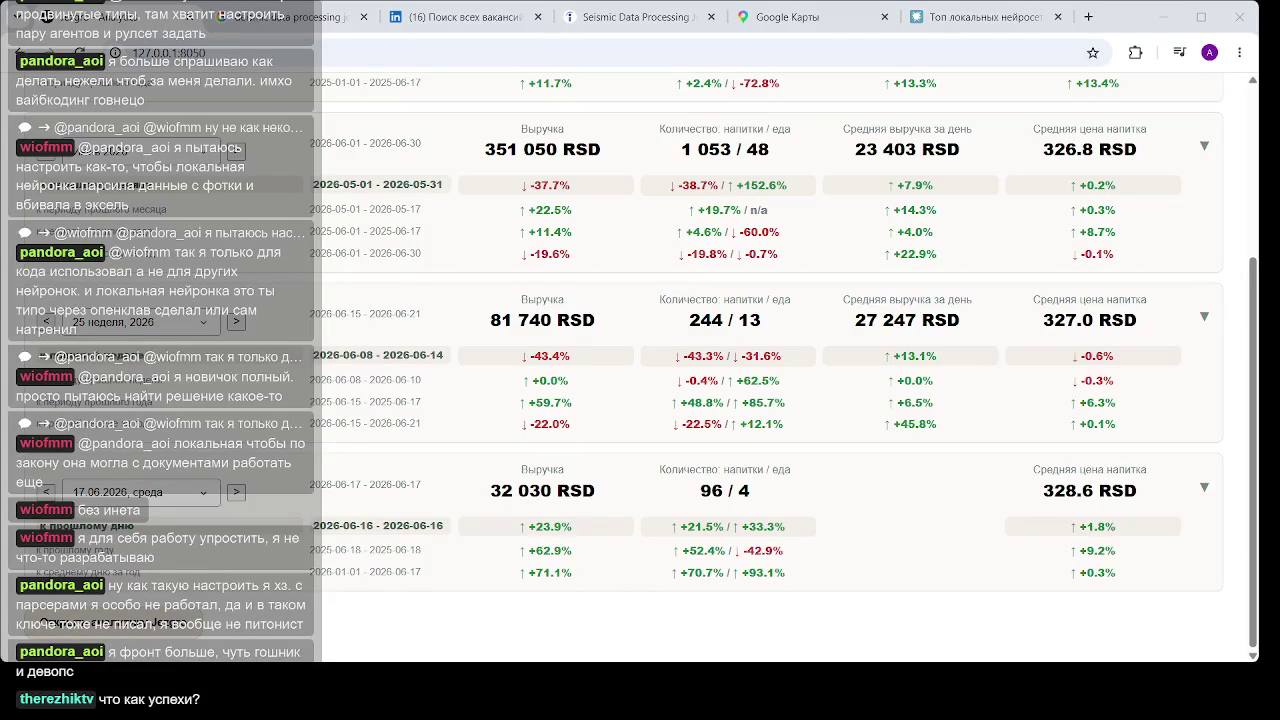
Close the Habr, Google Maps, Indeed, LinkedIn and Google search tabs, keeping only 127.0.0.1:8050
key("alt+Tab")
left_click(982, 22)
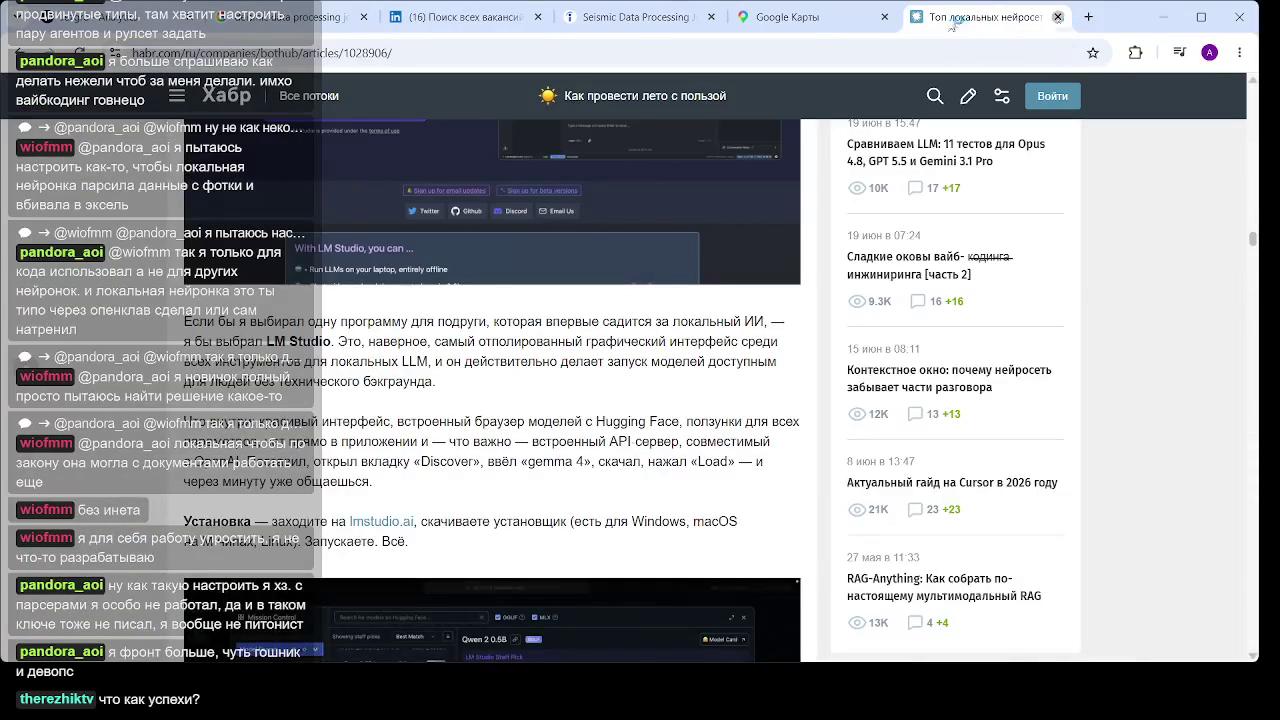
left_click(1058, 17)
left_click(1008, 17)
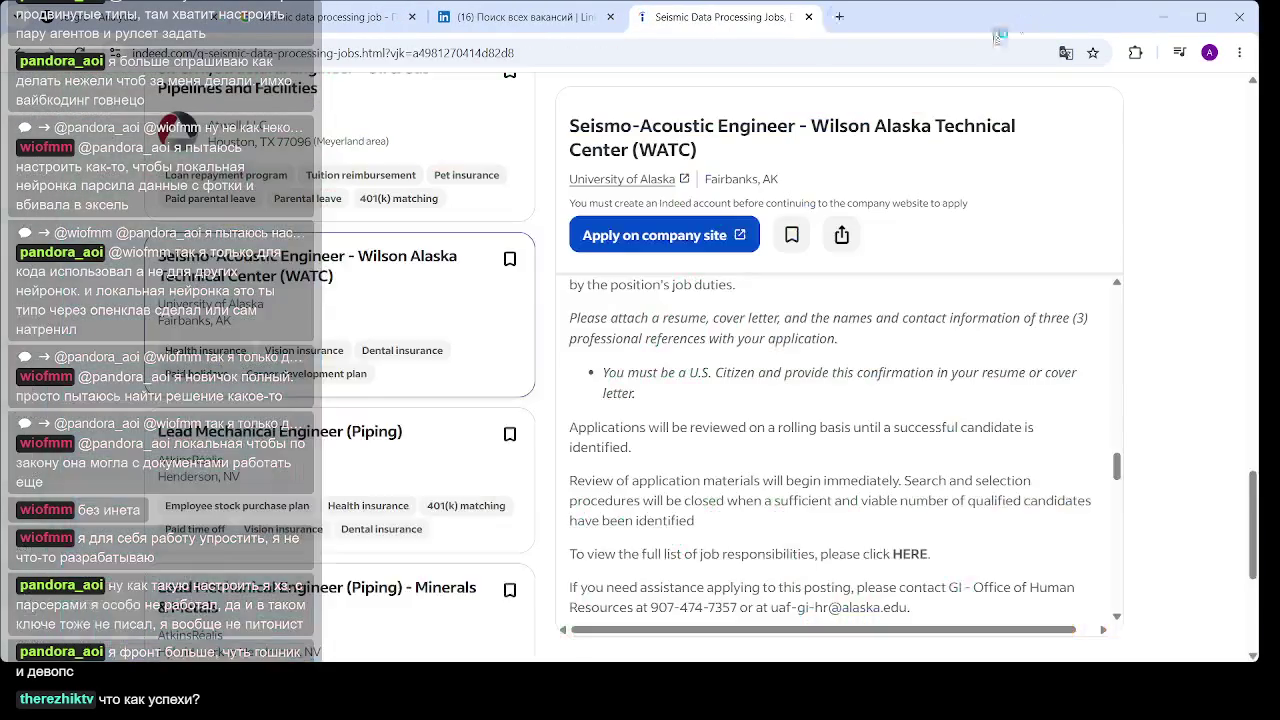
left_click(809, 17)
left_click(610, 17)
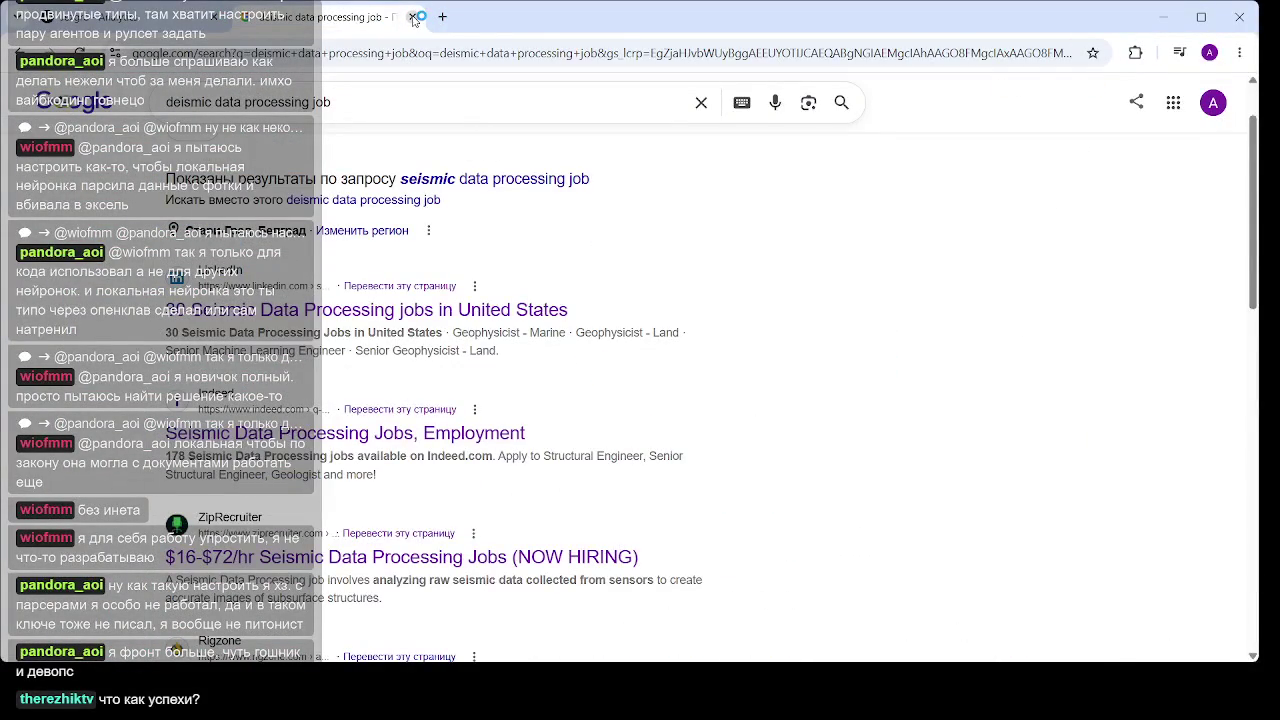
left_click(413, 18)
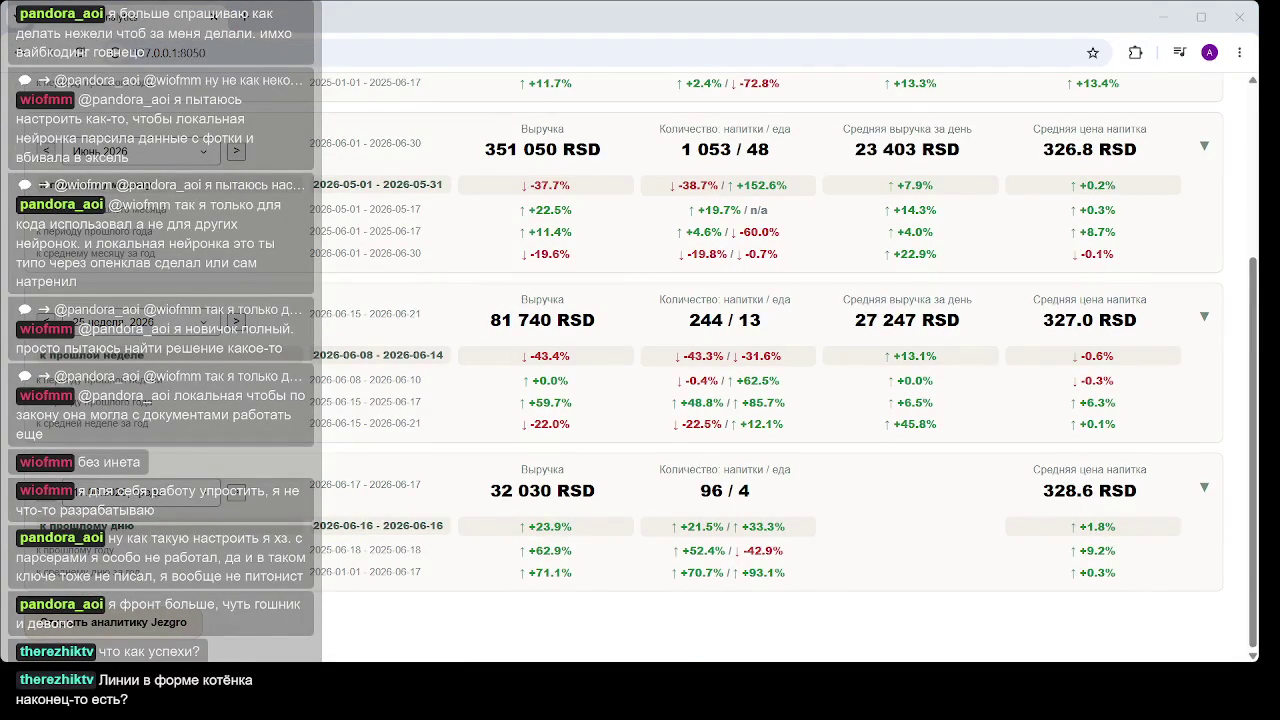
key("alt+Tab")
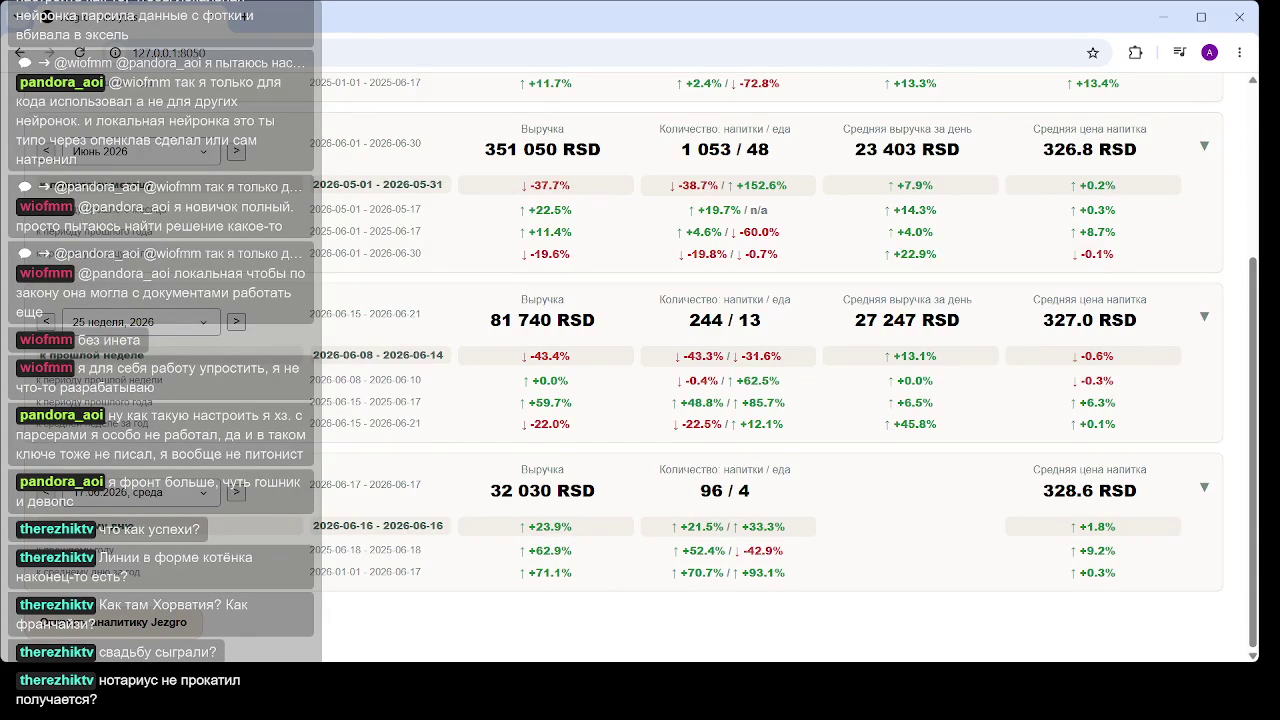
Scroll back up to the period sales totals, then start a new Google tab
scroll(1037, 400, "up", 3)
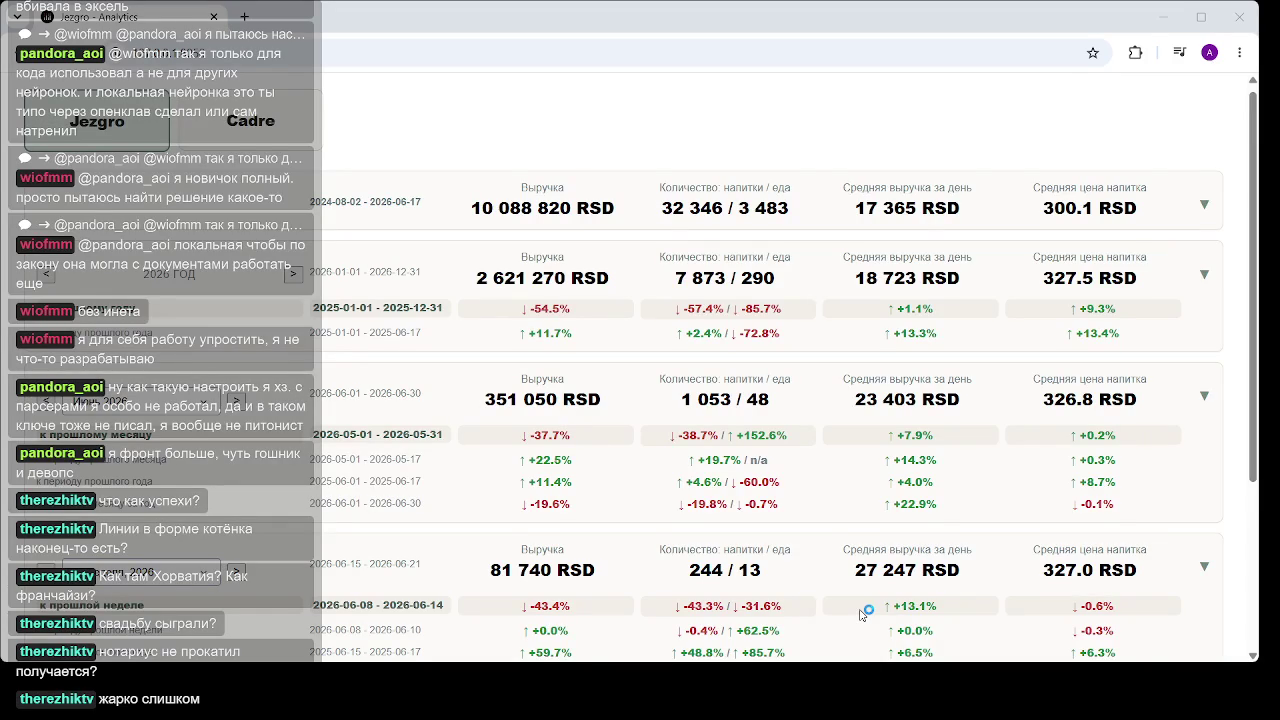
left_click(245, 18)
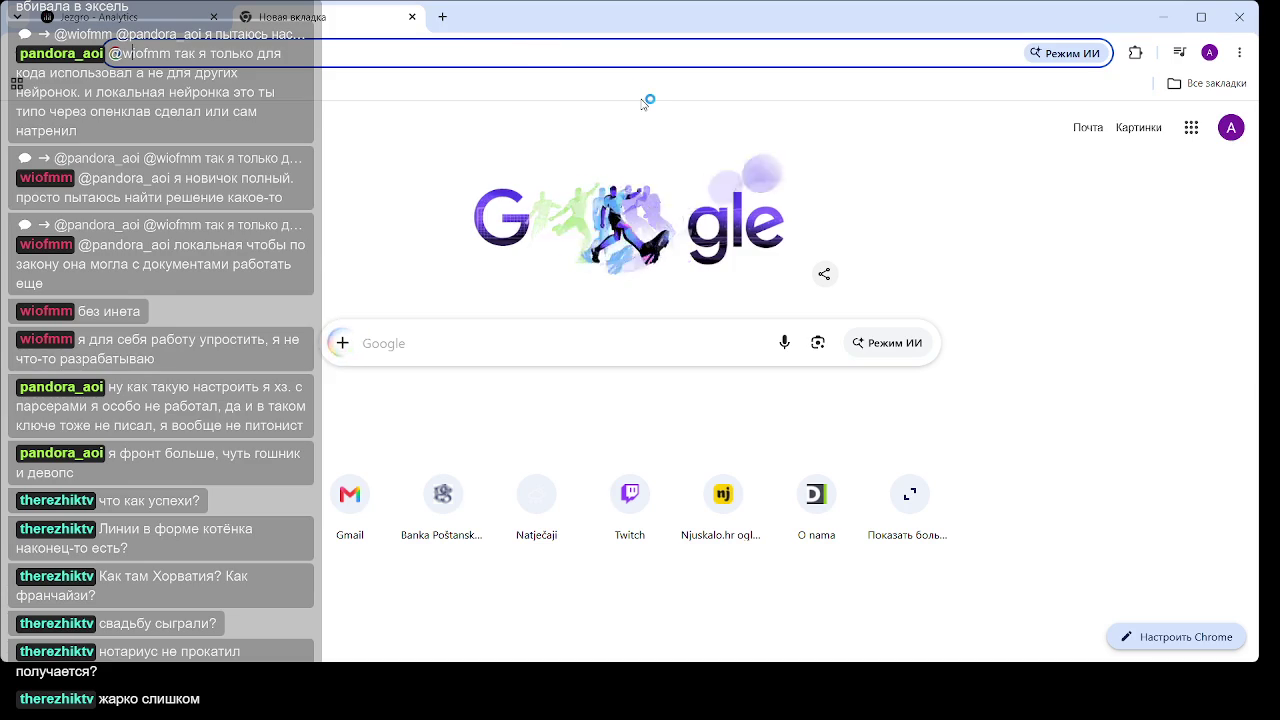
Search Google for Belgrade weather and check Tuesday's forecast before returning to today
left_click(645, 55)
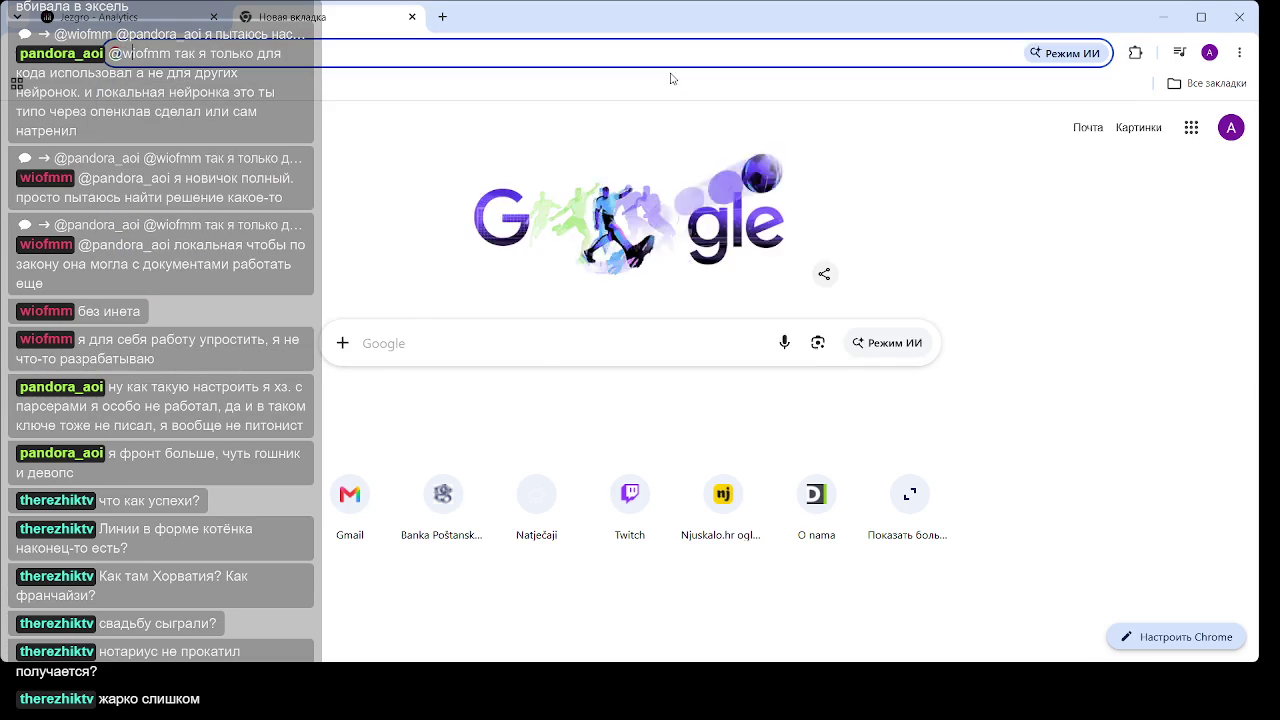
type("бел")
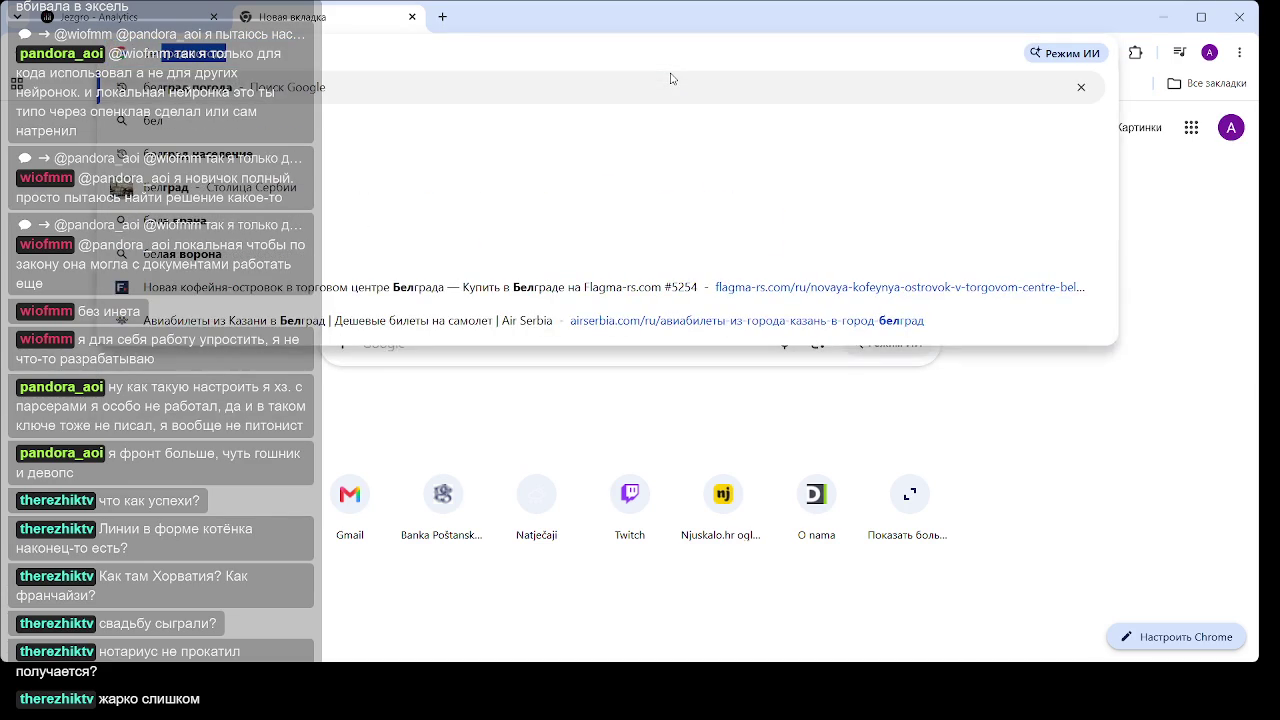
left_click(671, 79)
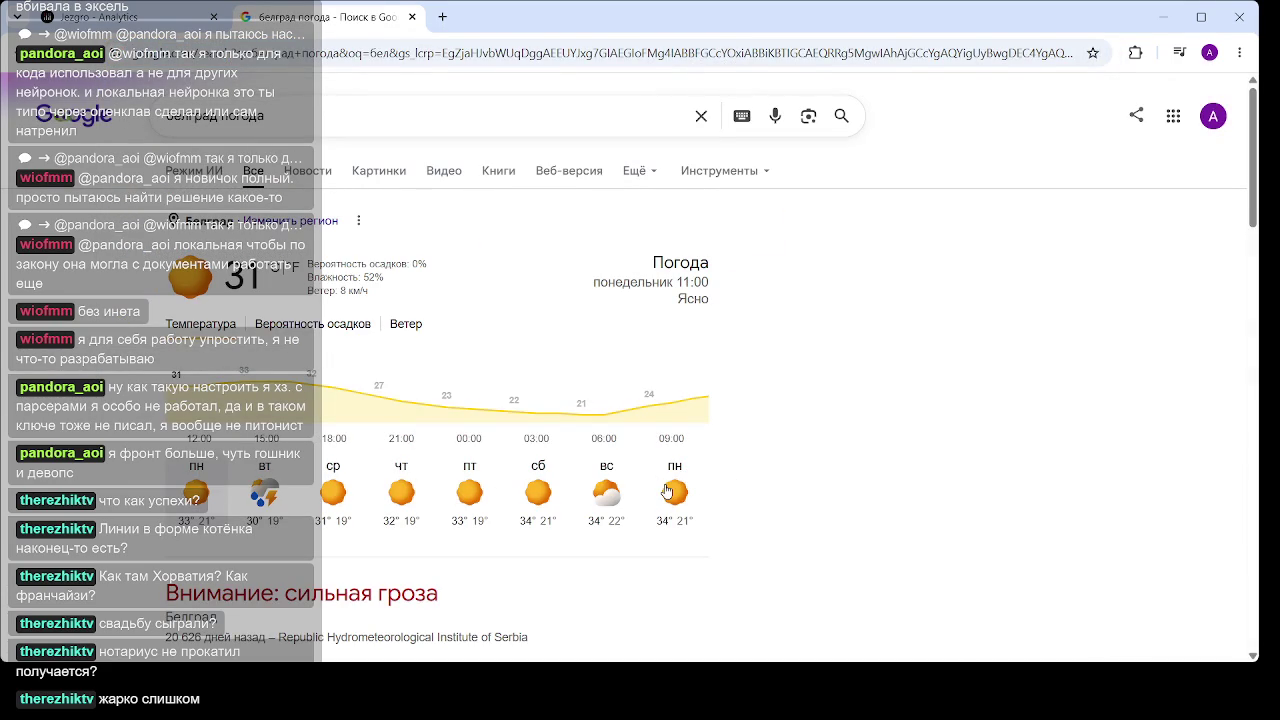
left_click(265, 500)
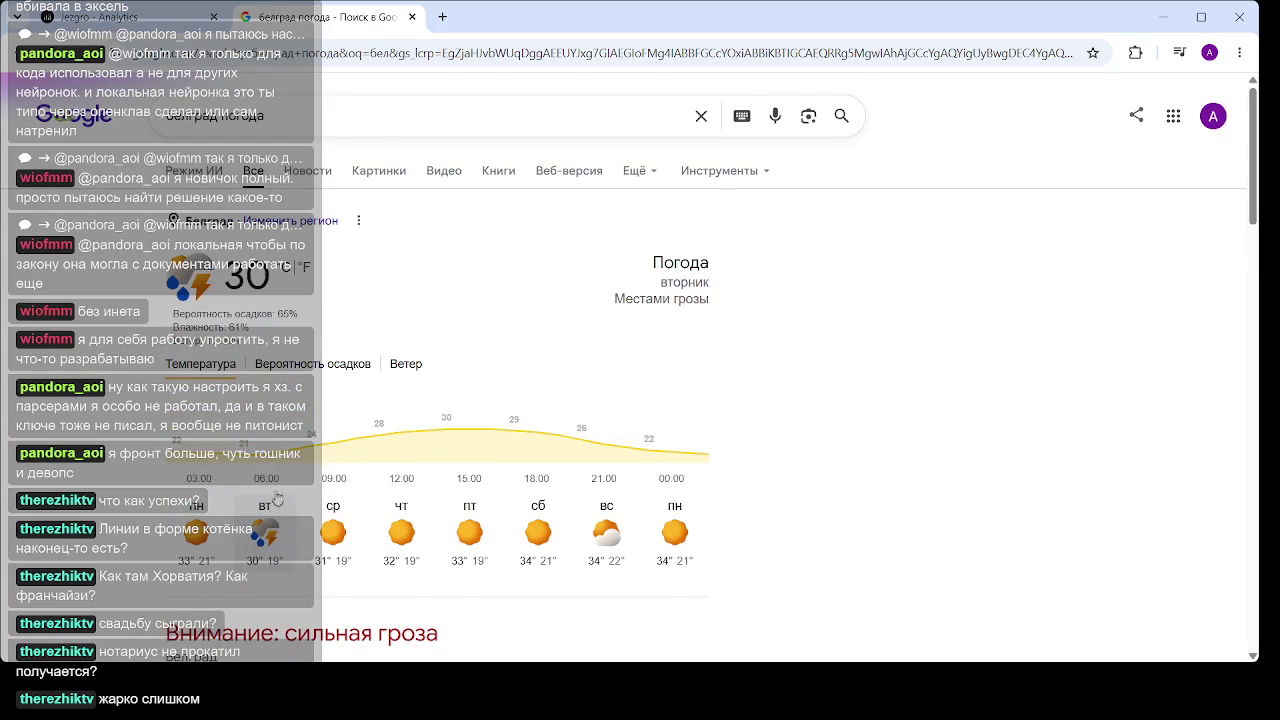
left_click(195, 520)
Open the World-Weather 'Прогноз погоды в Белграде на 14 дней' result
scroll(625, 530, "down", 1)
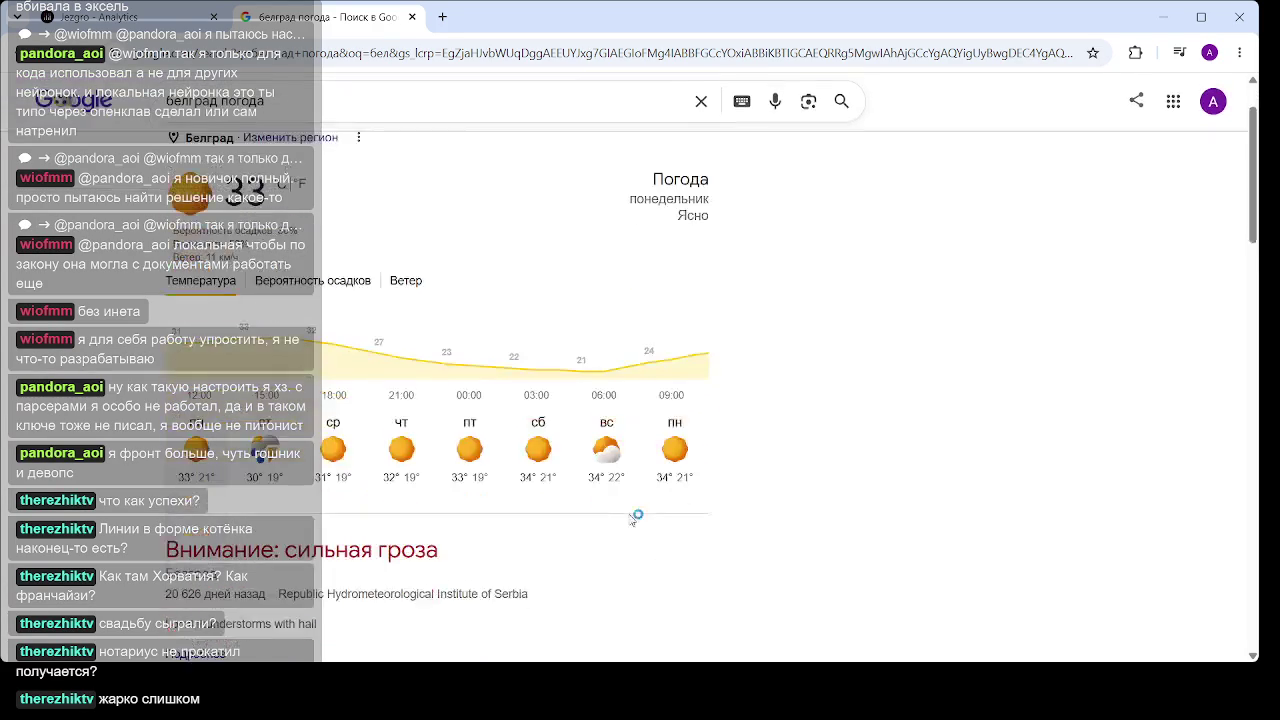
scroll(608, 497, "down", 3)
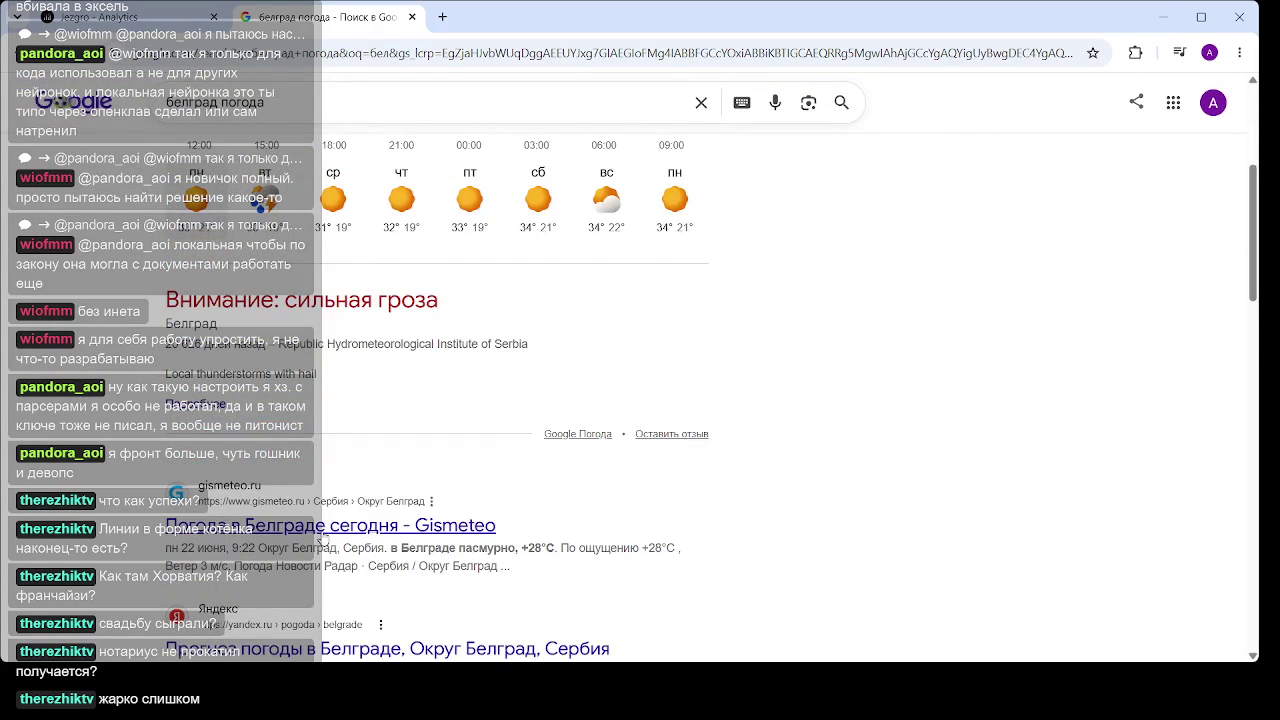
scroll(320, 538, "down", 2)
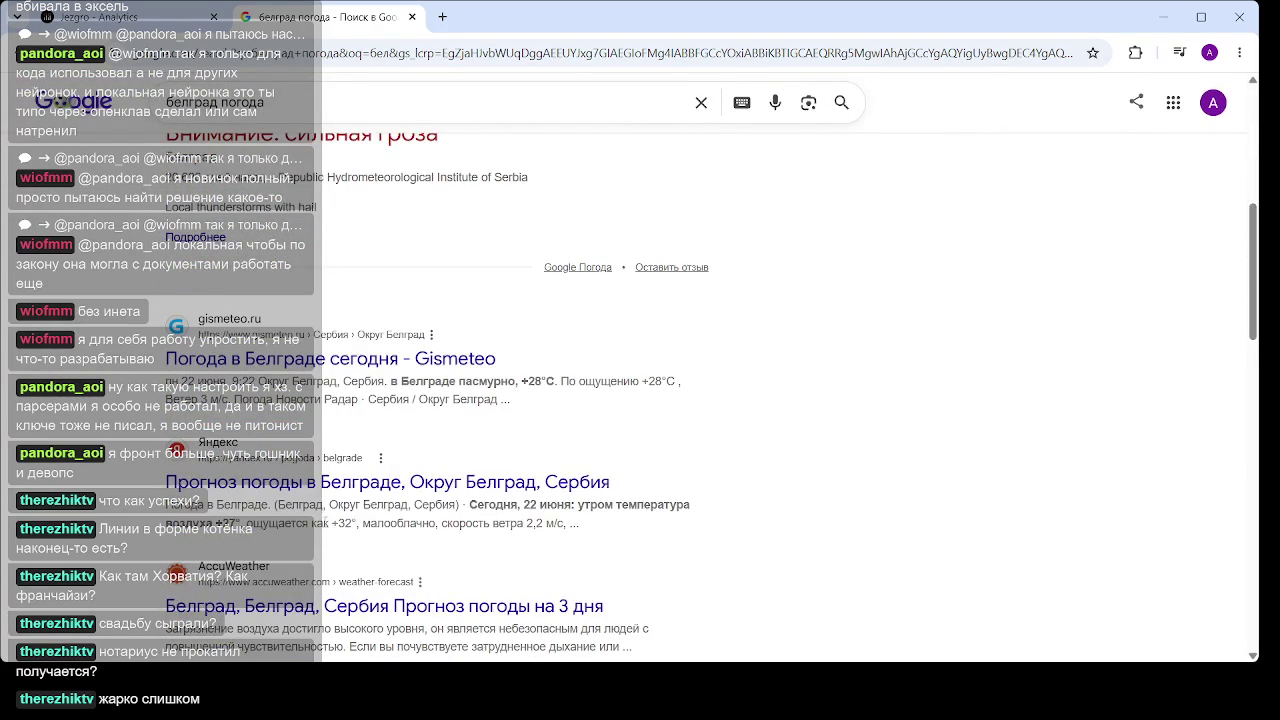
scroll(305, 572, "down", 1)
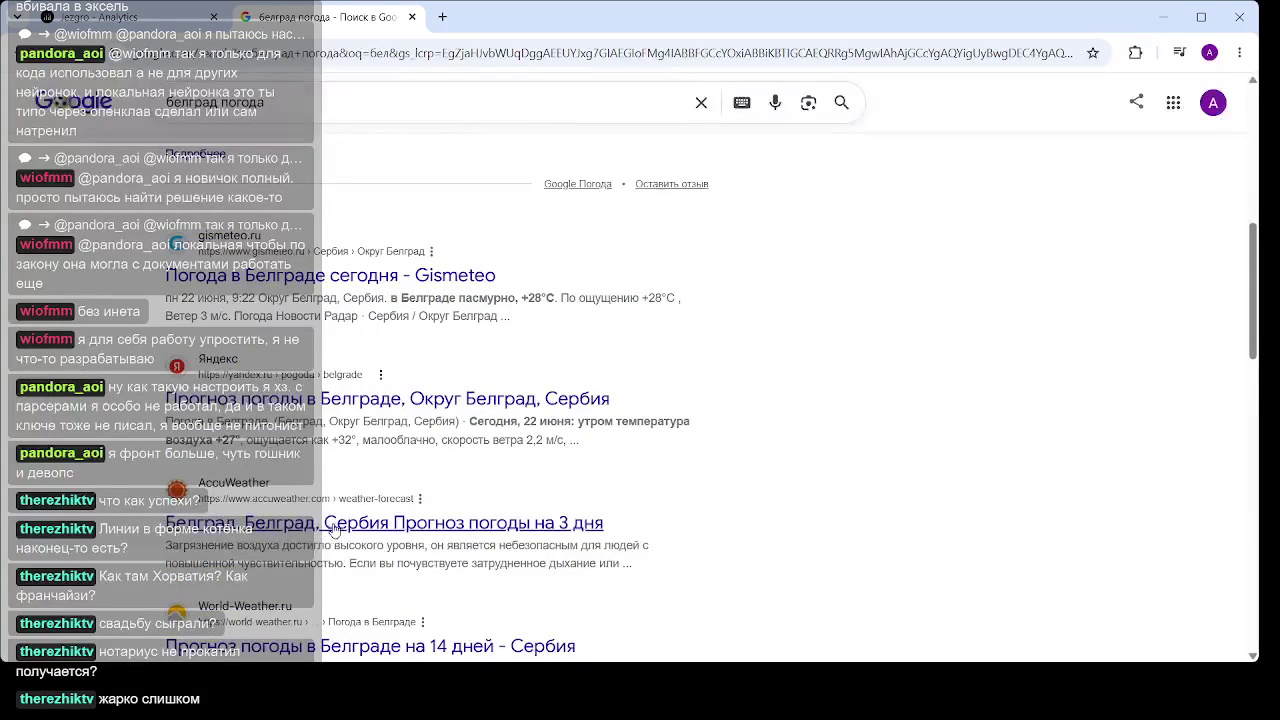
scroll(338, 524, "down", 2)
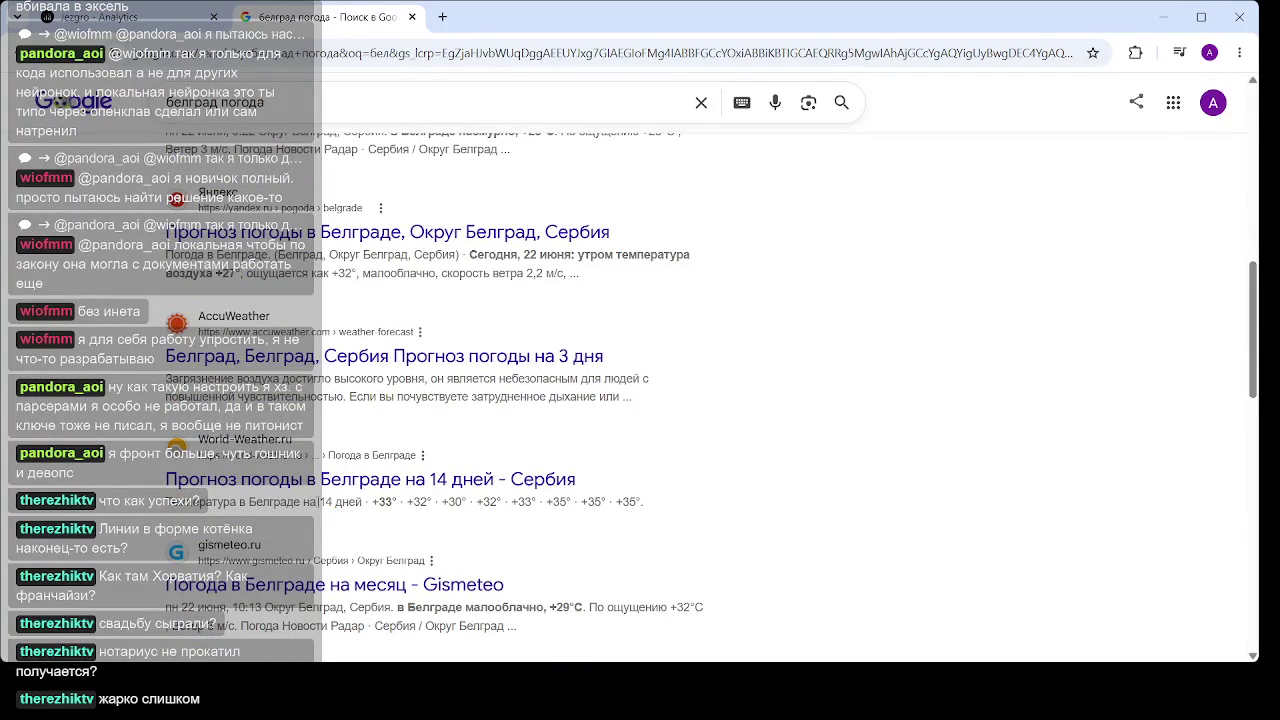
left_click(470, 476)
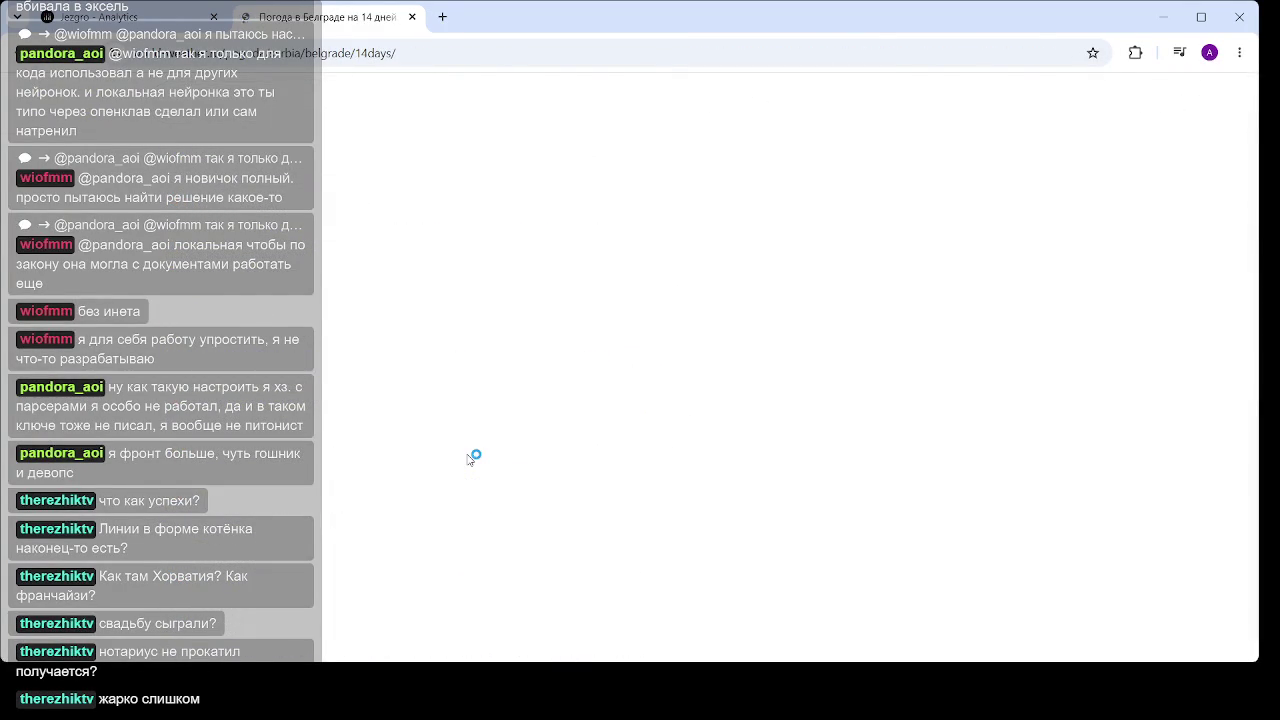
scroll(488, 410, "down", 3)
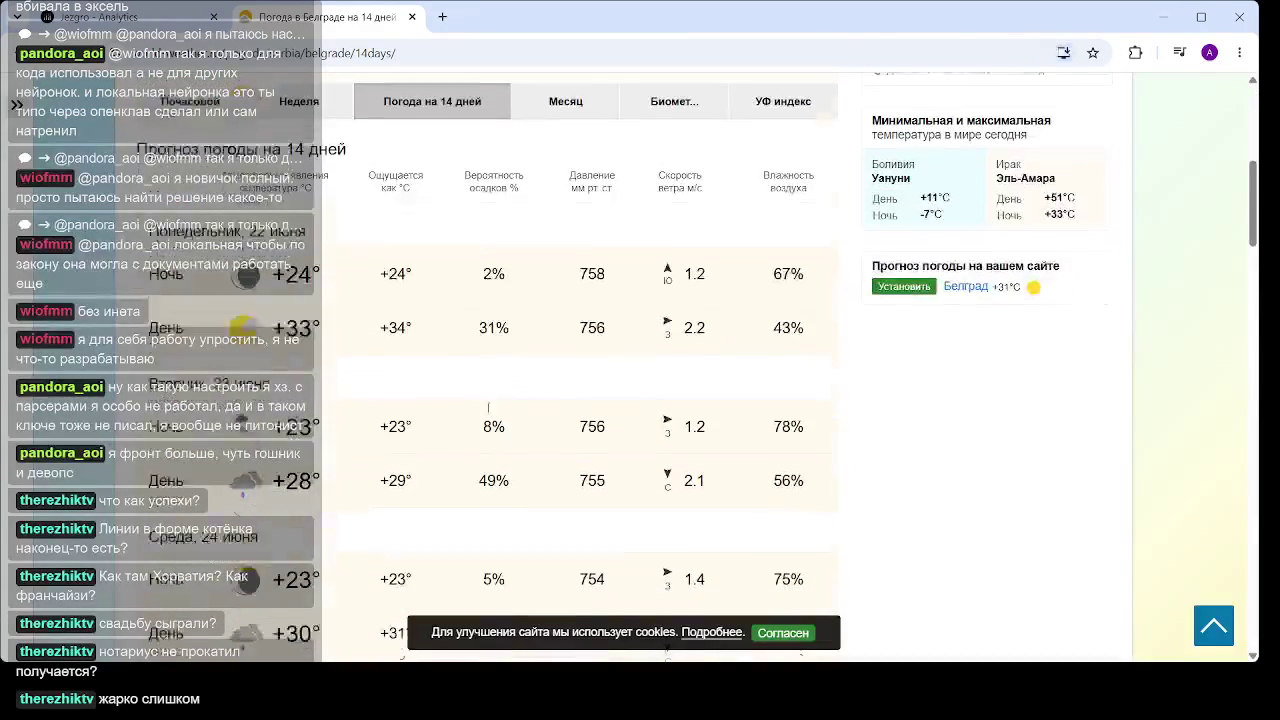
scroll(488, 407, "down", 3)
scroll(514, 403, "down", 4)
scroll(514, 403, "up", 5)
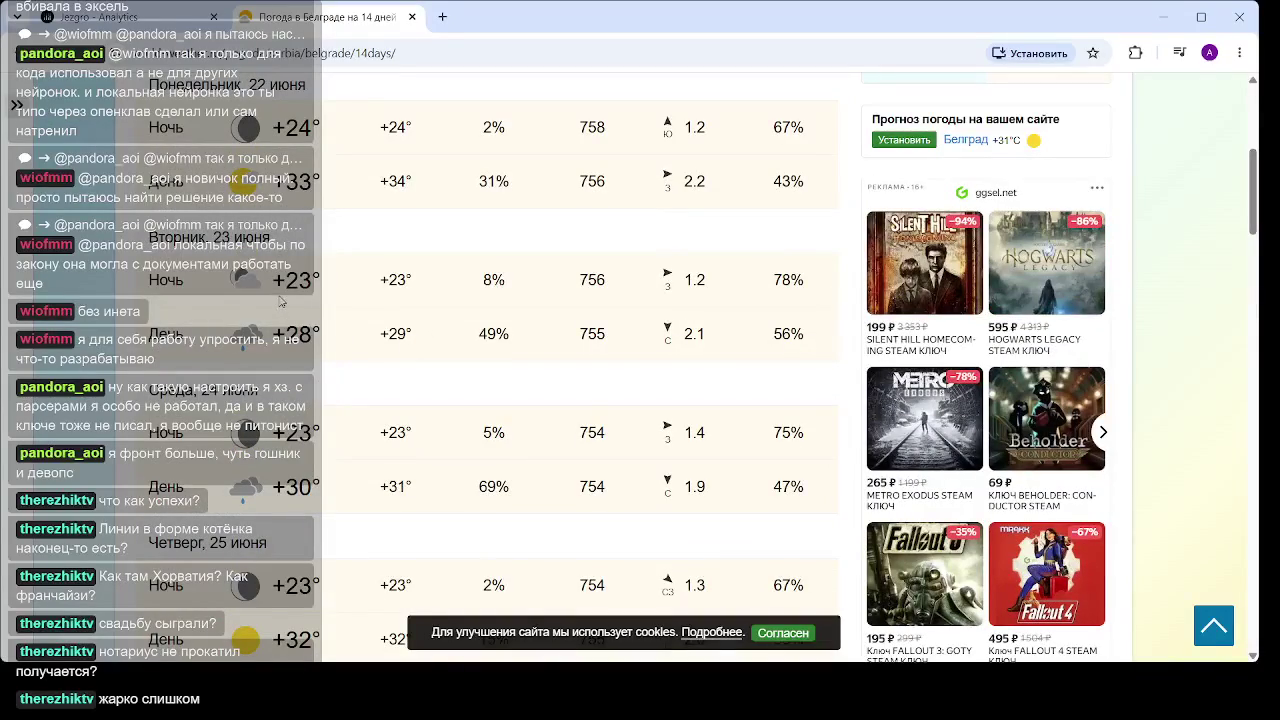
scroll(370, 350, "down", 10)
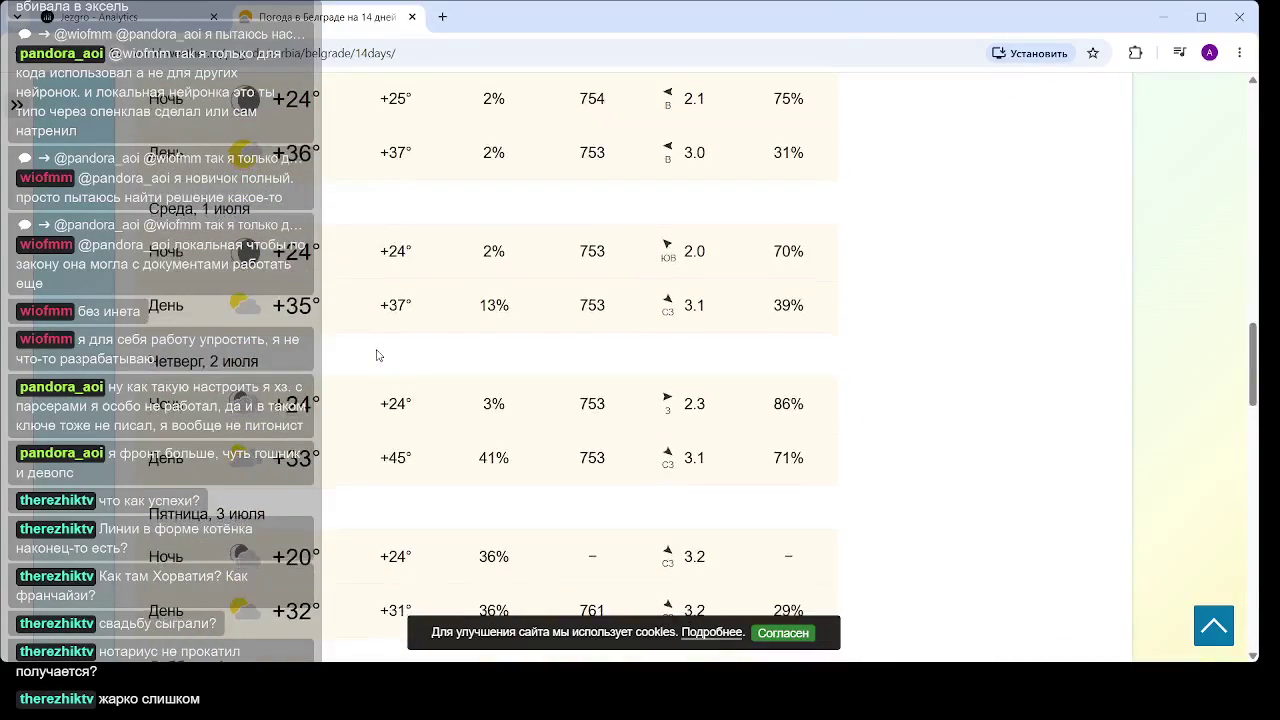
scroll(708, 436, "down", 5)
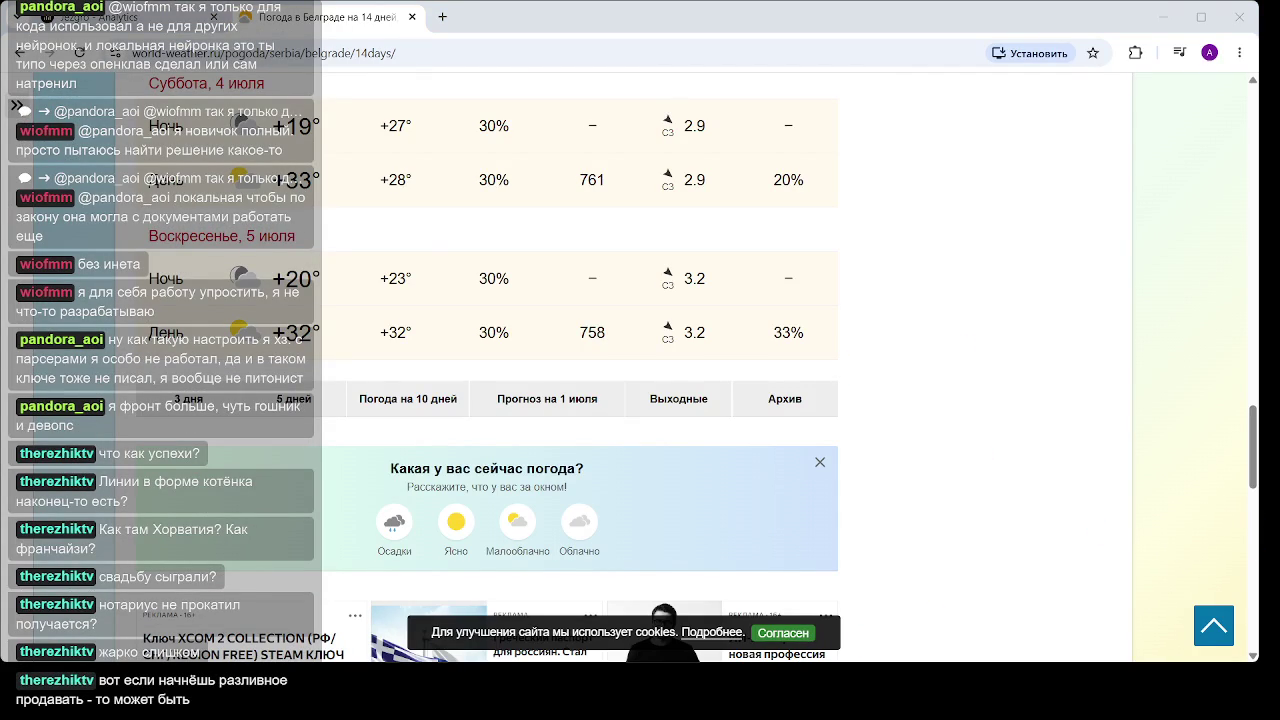
Reload the Jezgro Analytics tab and scroll to the Flex Explorer time-series settings
left_click(152, 30)
left_click(290, 55)
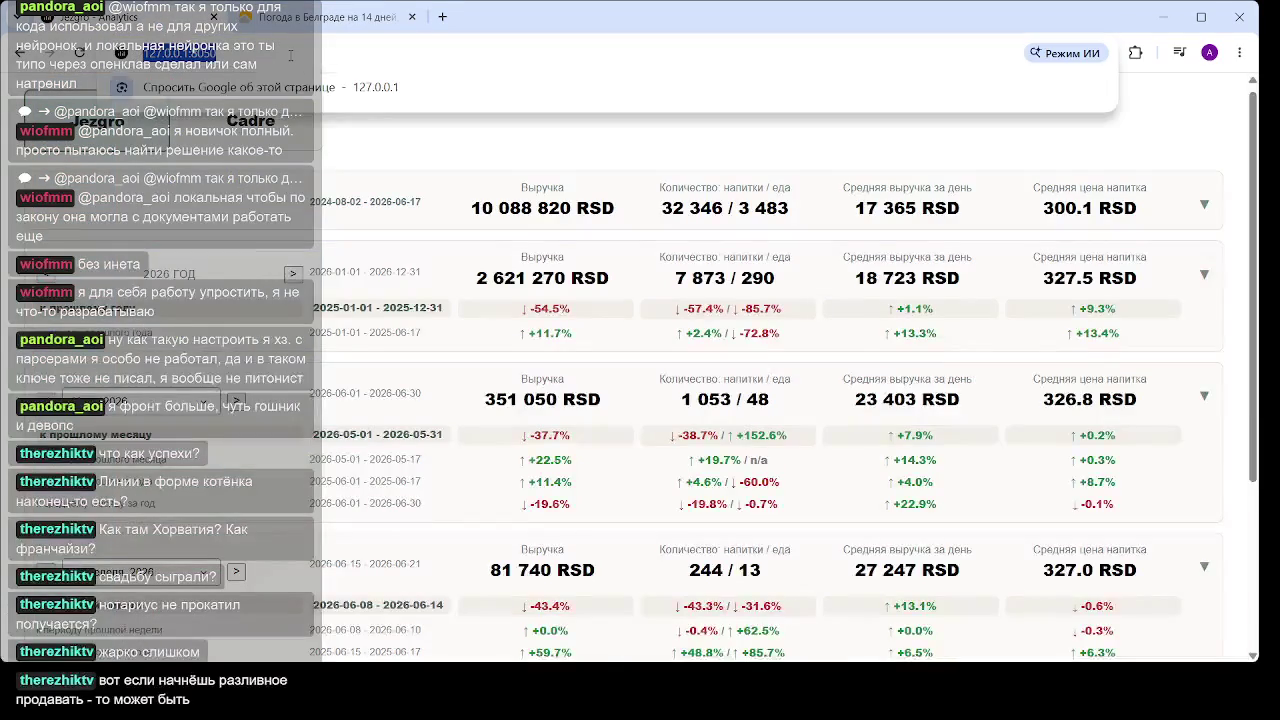
key("Return")
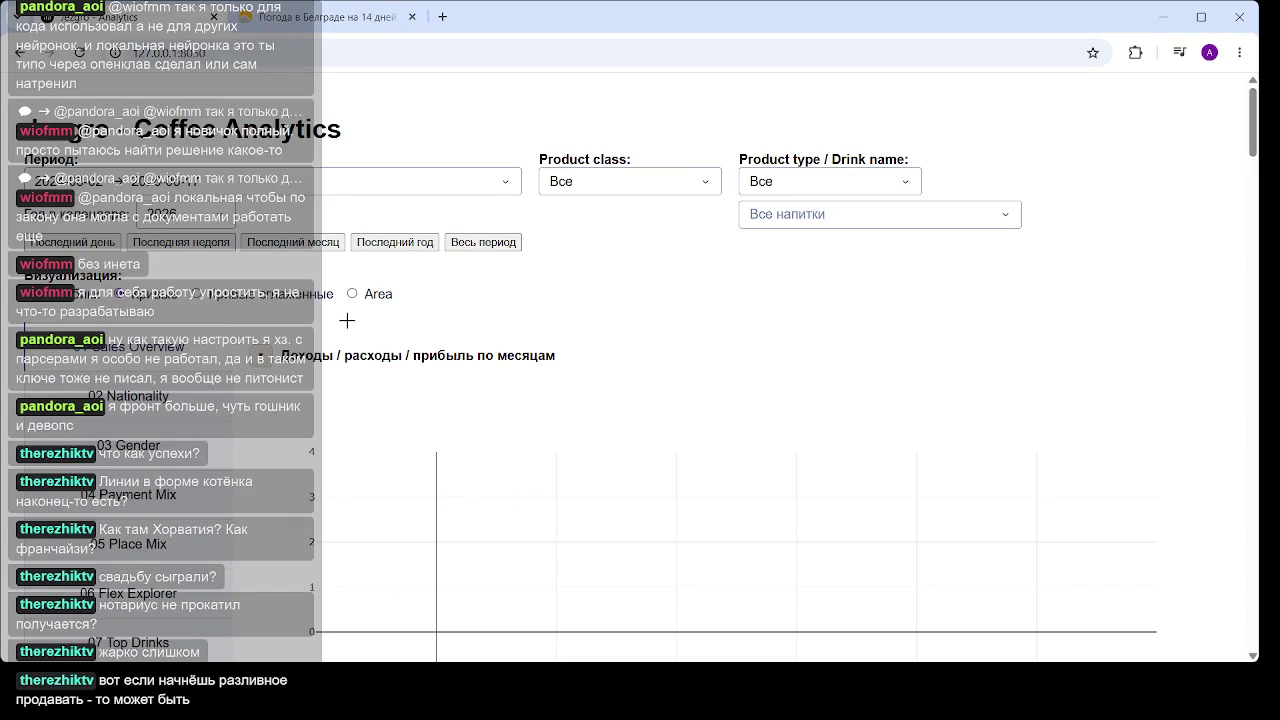
scroll(400, 340, "down", 2)
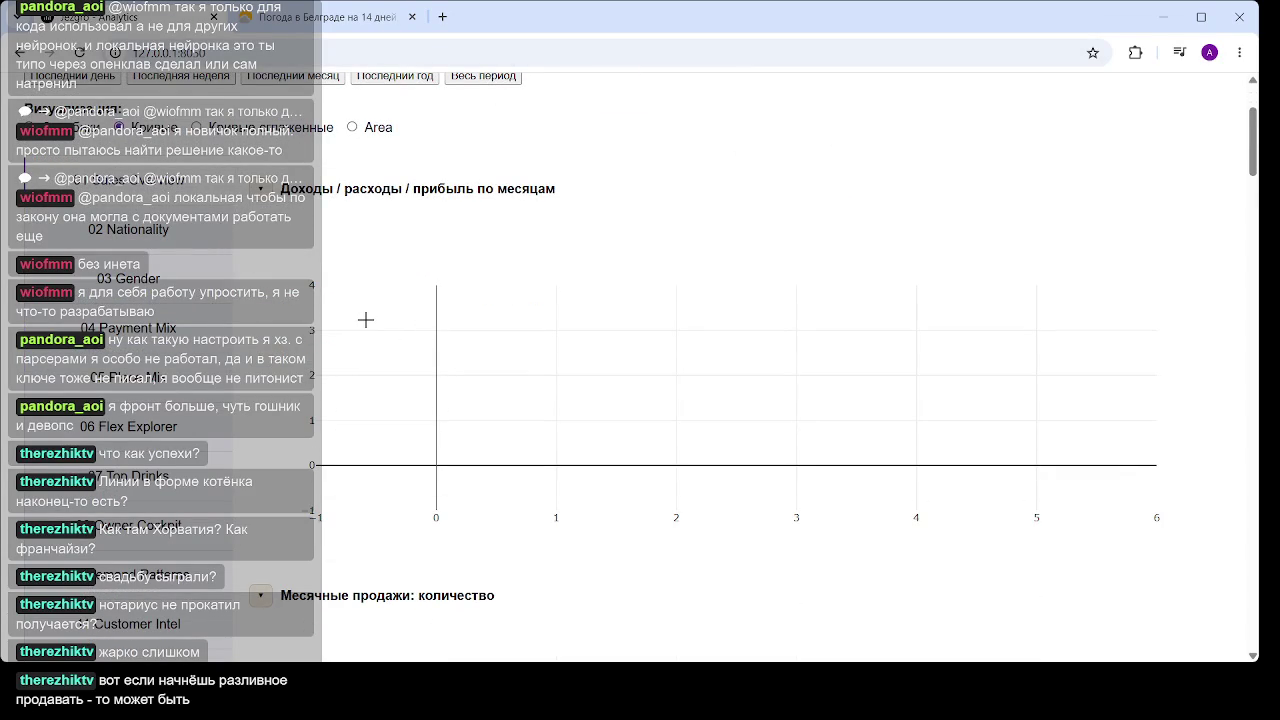
scroll(740, 370, "down", 3)
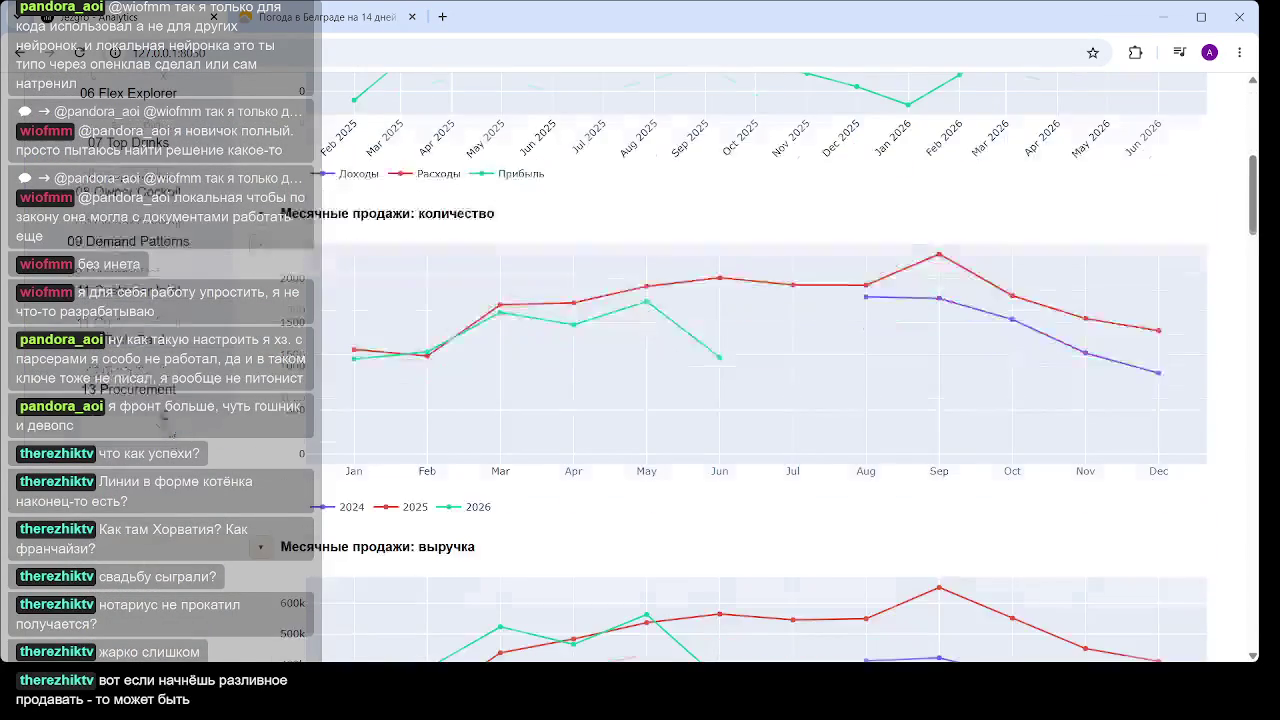
scroll(740, 370, "up", 2)
scroll(700, 311, "up", 5)
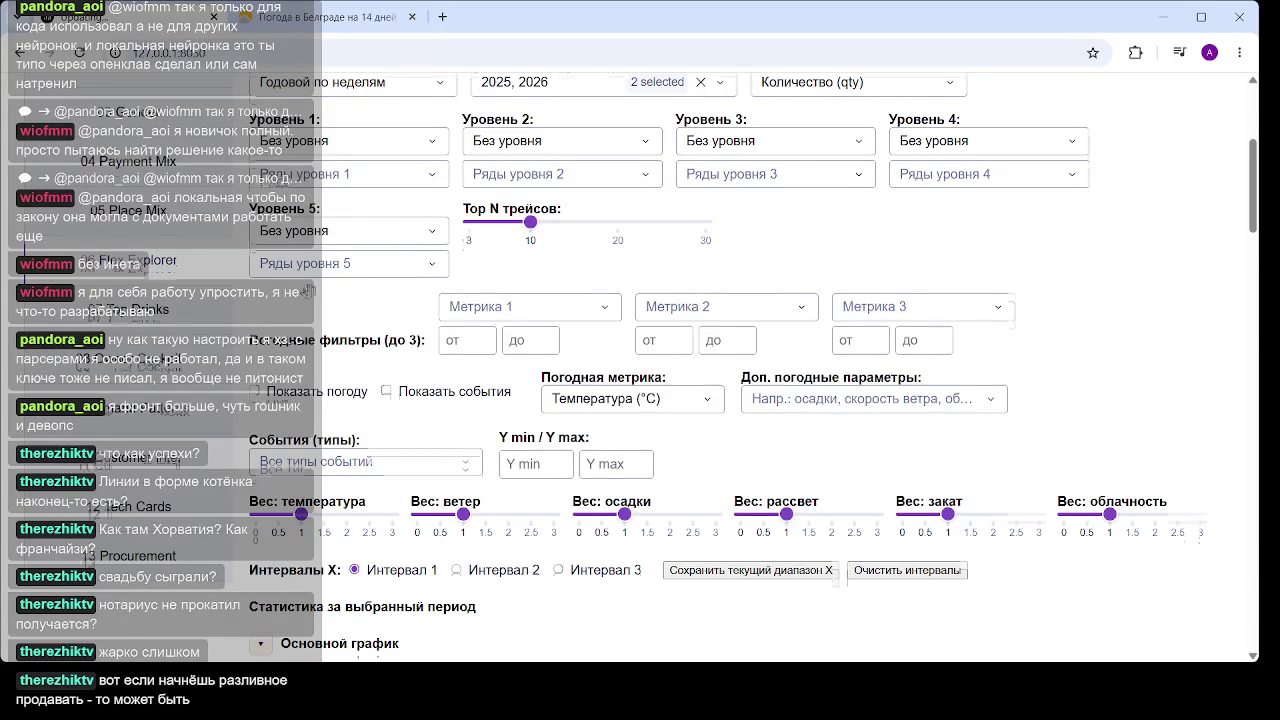
Narrow the compared series to 2026 only by removing 2025
scroll(476, 250, "up", 2)
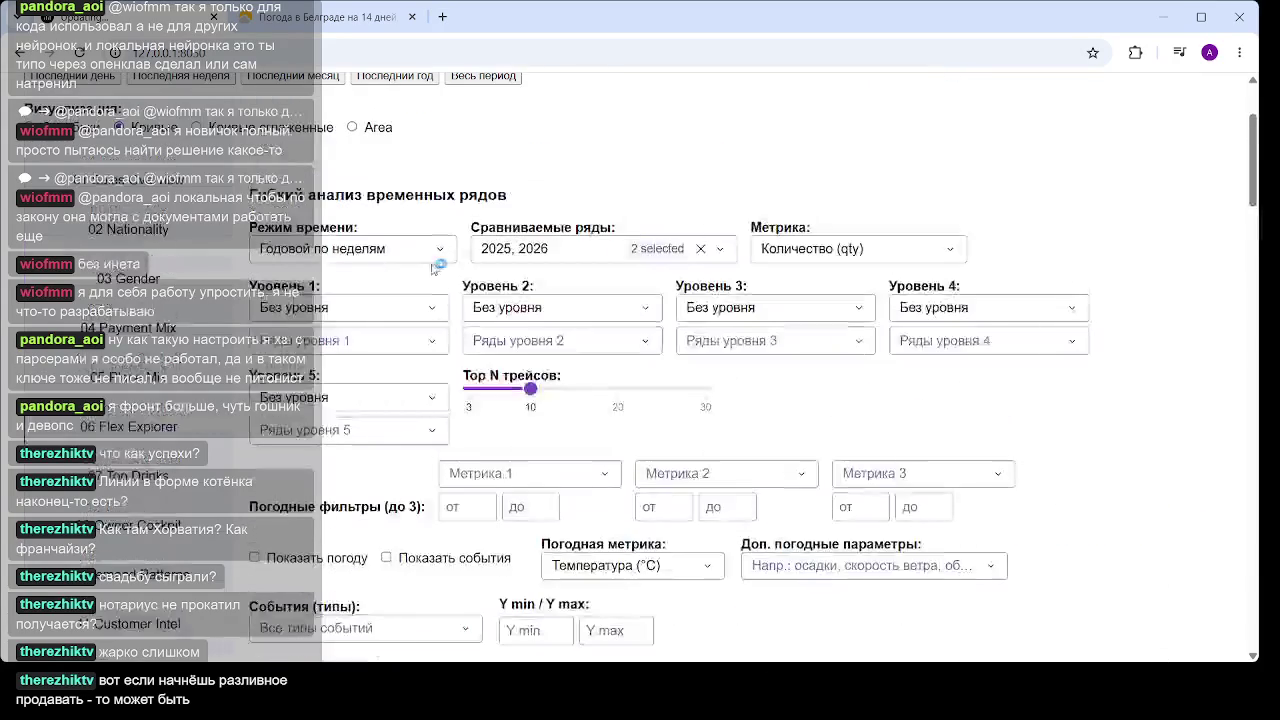
left_click(720, 248)
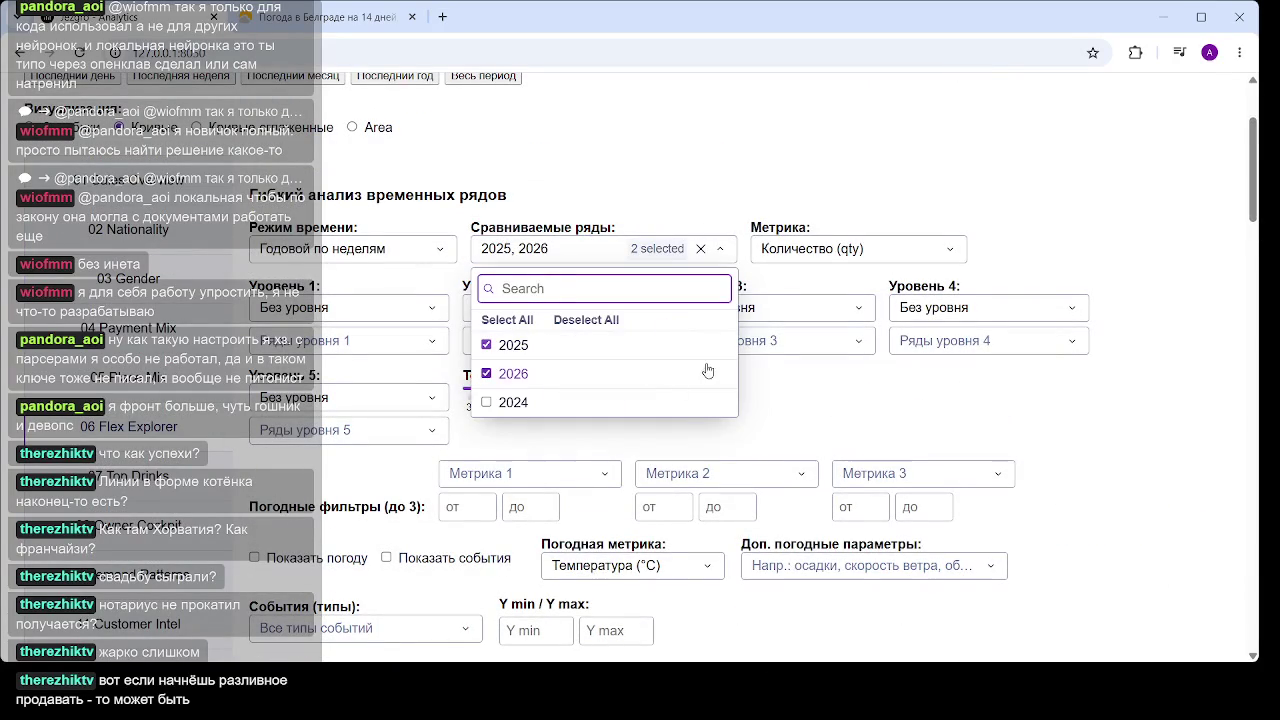
left_click(485, 345)
left_click(1000, 380)
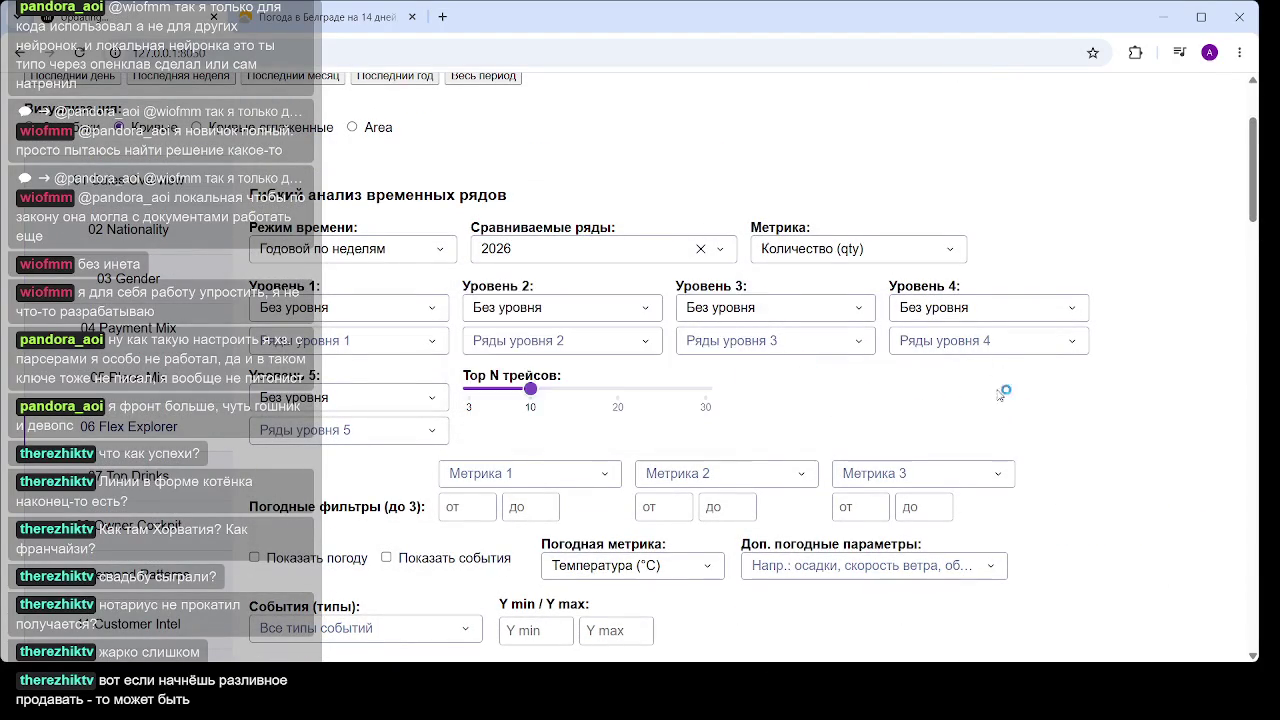
Turn on 'Показать погоду' and review the 2026 weekly charts through week 25
scroll(400, 318, "down", 2)
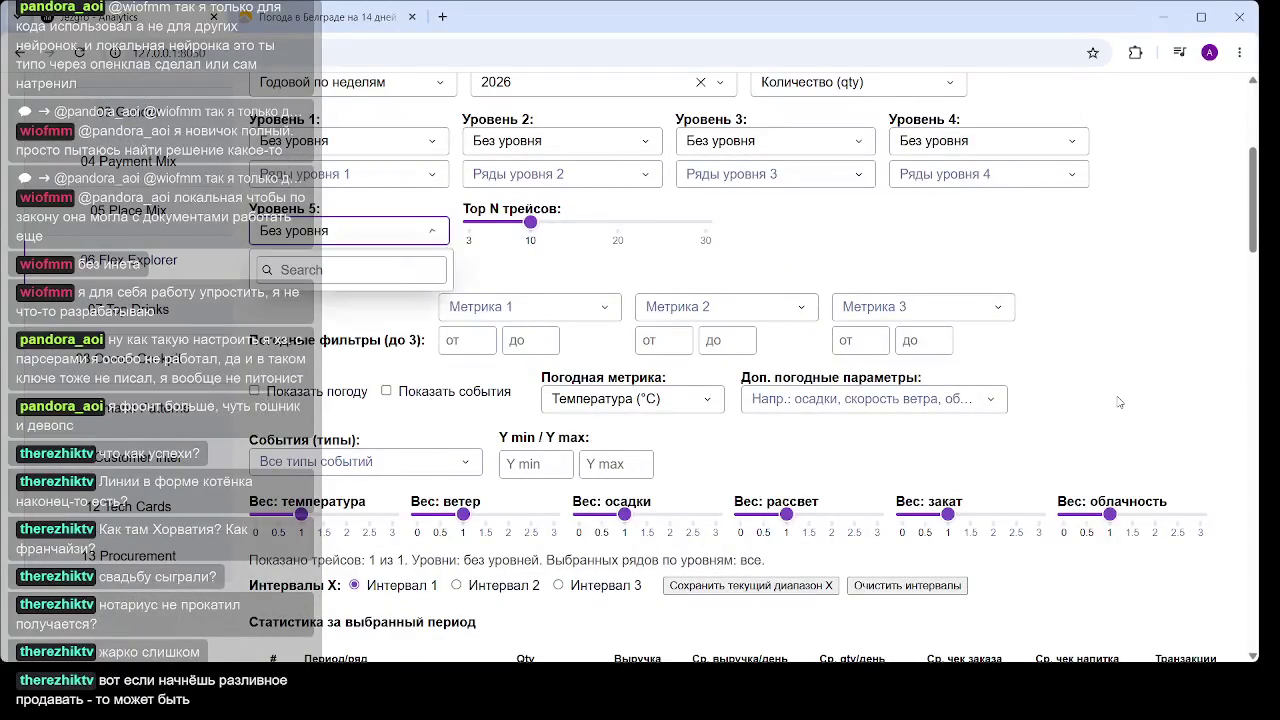
left_click(350, 231)
left_click(755, 268)
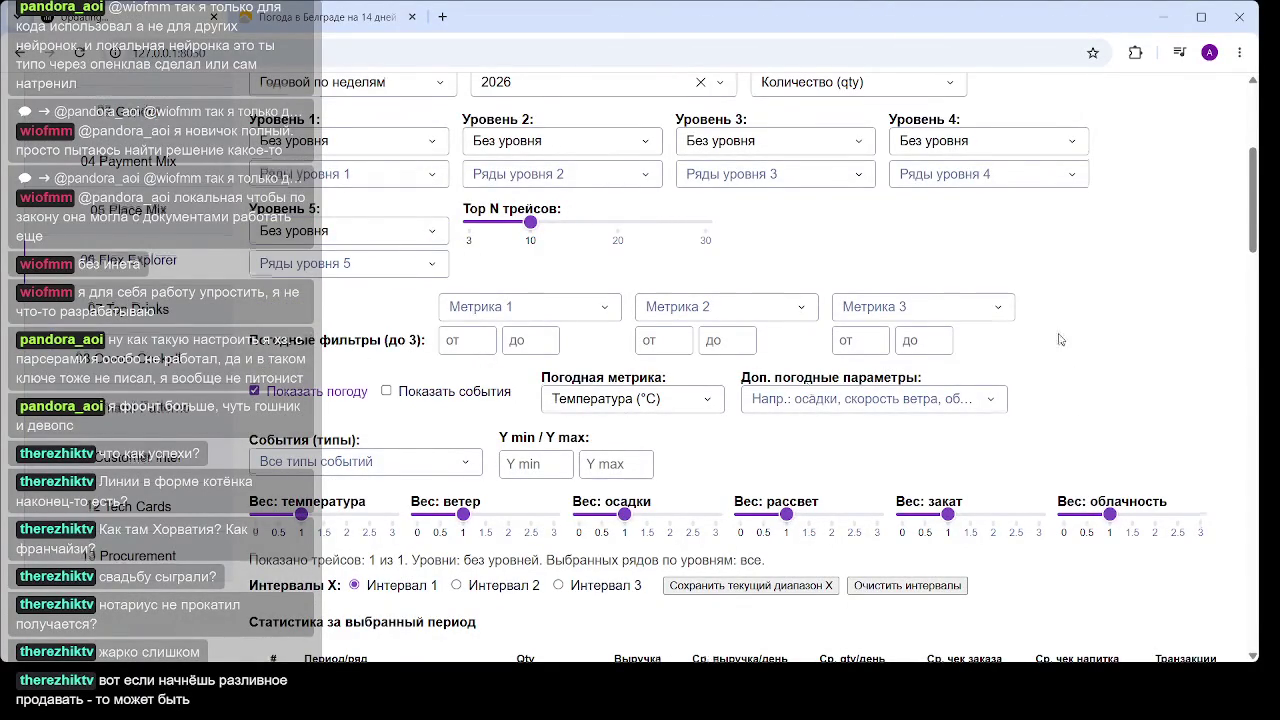
scroll(1045, 330, "down", 10)
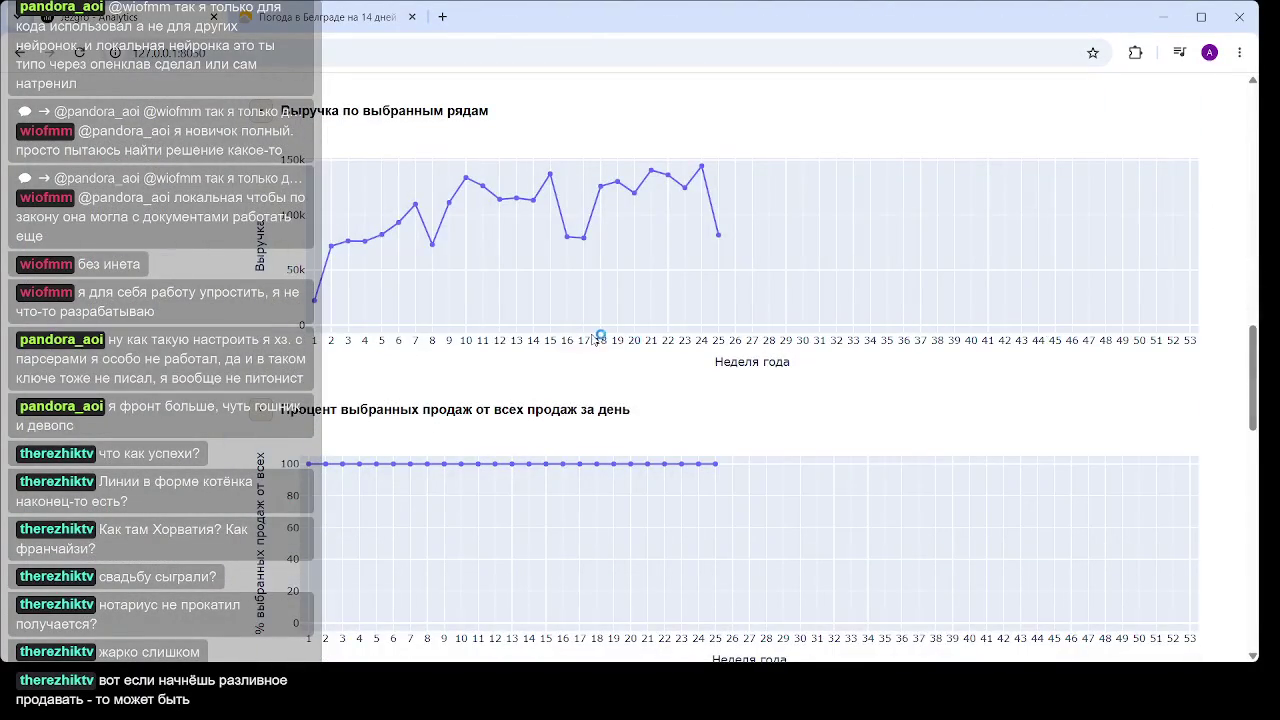
scroll(622, 328, "up", 2)
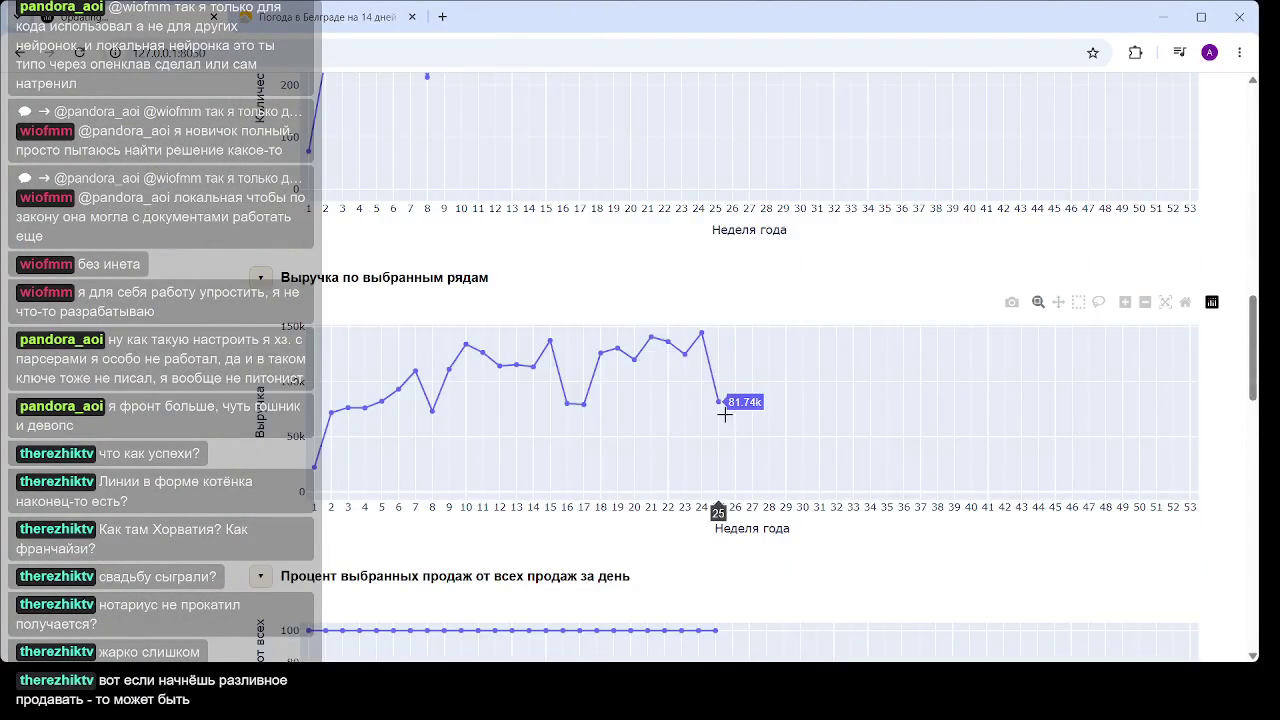
scroll(700, 440, "up", 10)
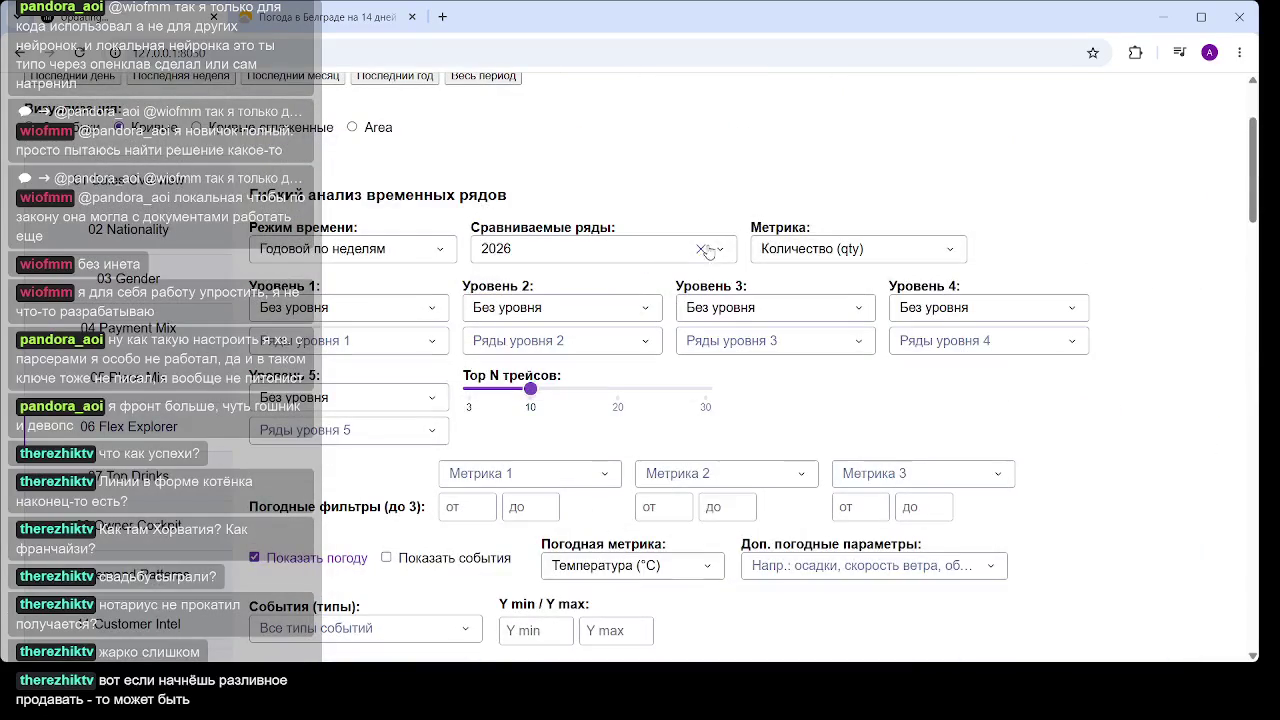
left_click(672, 250)
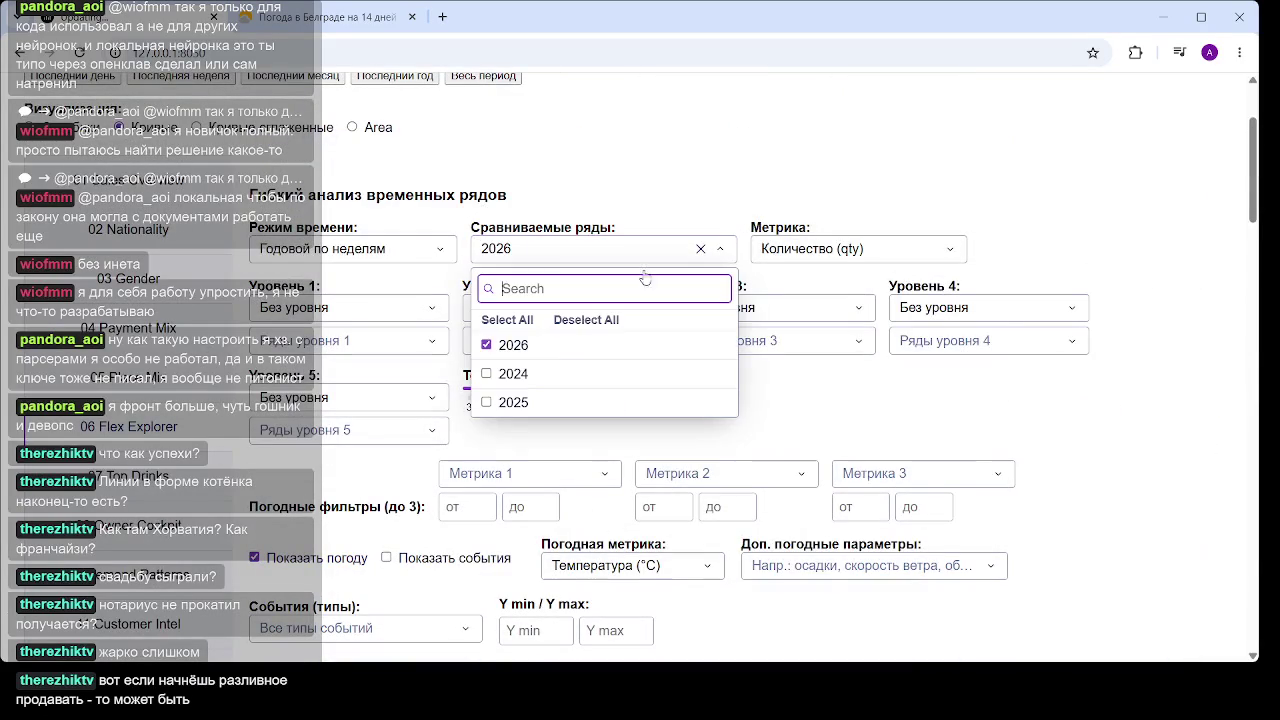
Swap the compared series from 2026 to 2025 and review the weekly, weather and correlation charts
left_click(486, 402)
left_click(489, 345)
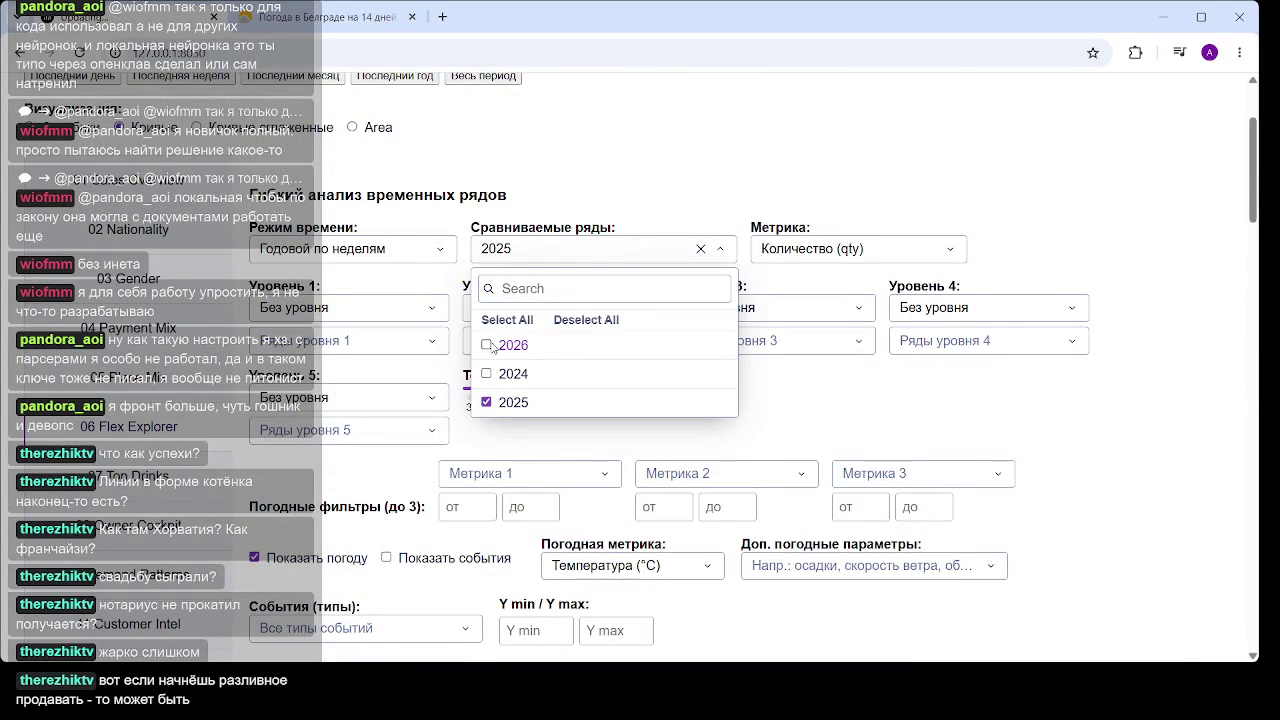
left_click(953, 371)
scroll(700, 330, "down", 10)
scroll(661, 303, "down", 4)
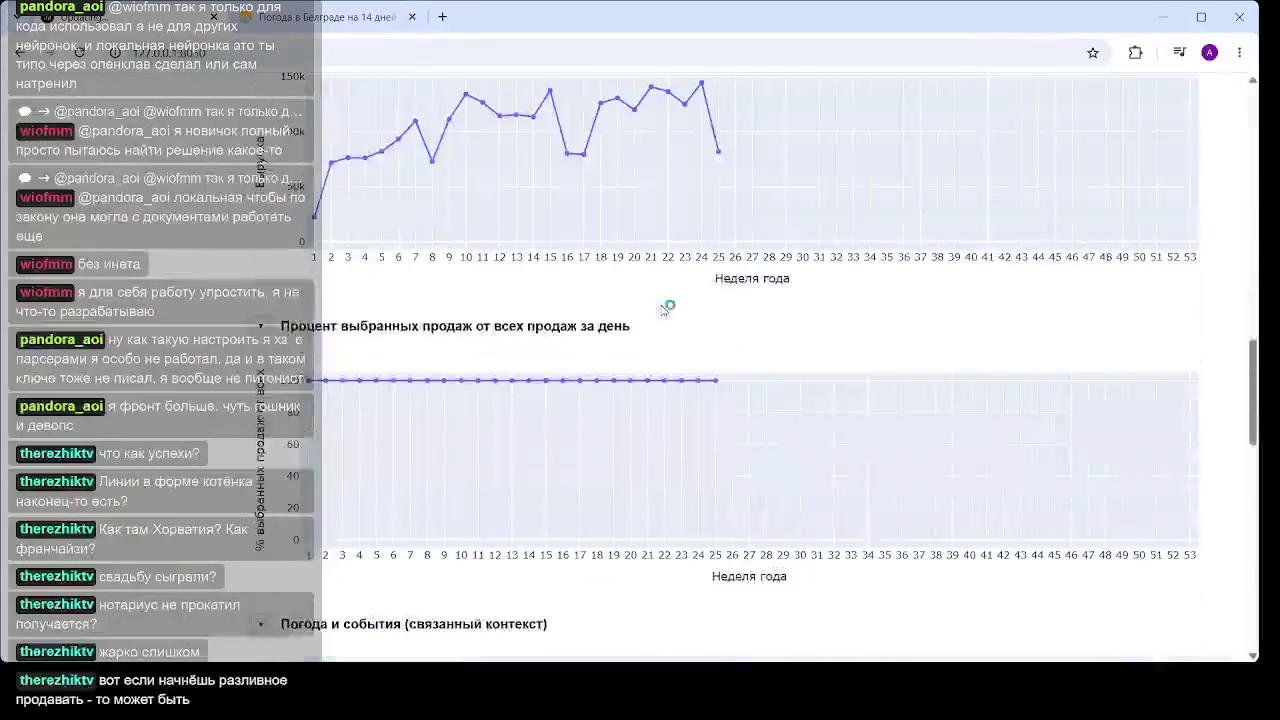
scroll(636, 238, "up", 2)
scroll(650, 270, "down", 6)
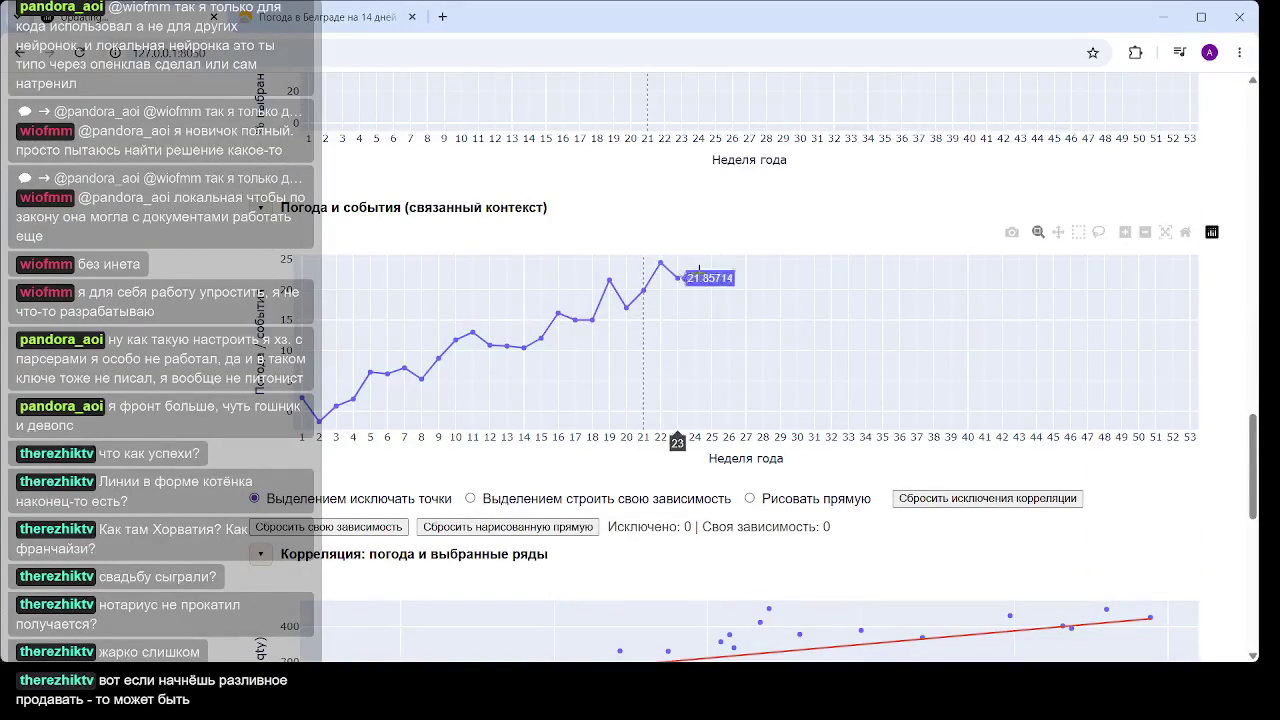
scroll(702, 293, "down", 4)
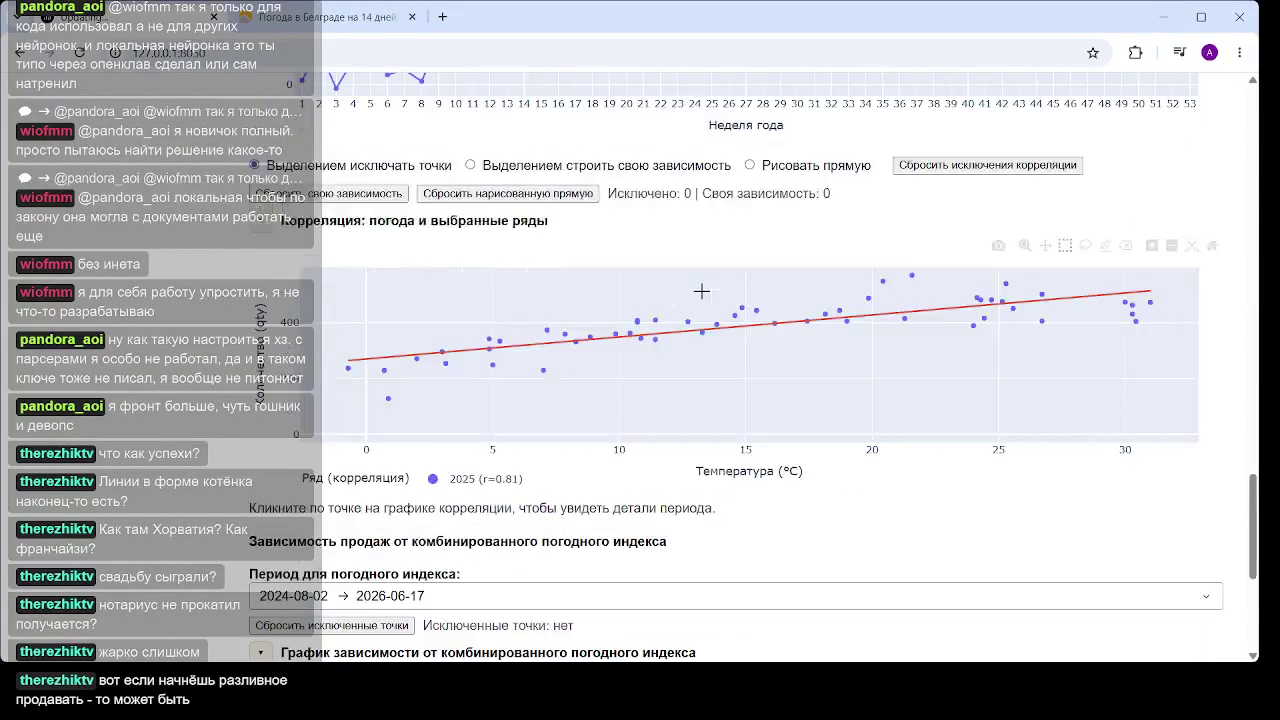
scroll(697, 291, "down", 4)
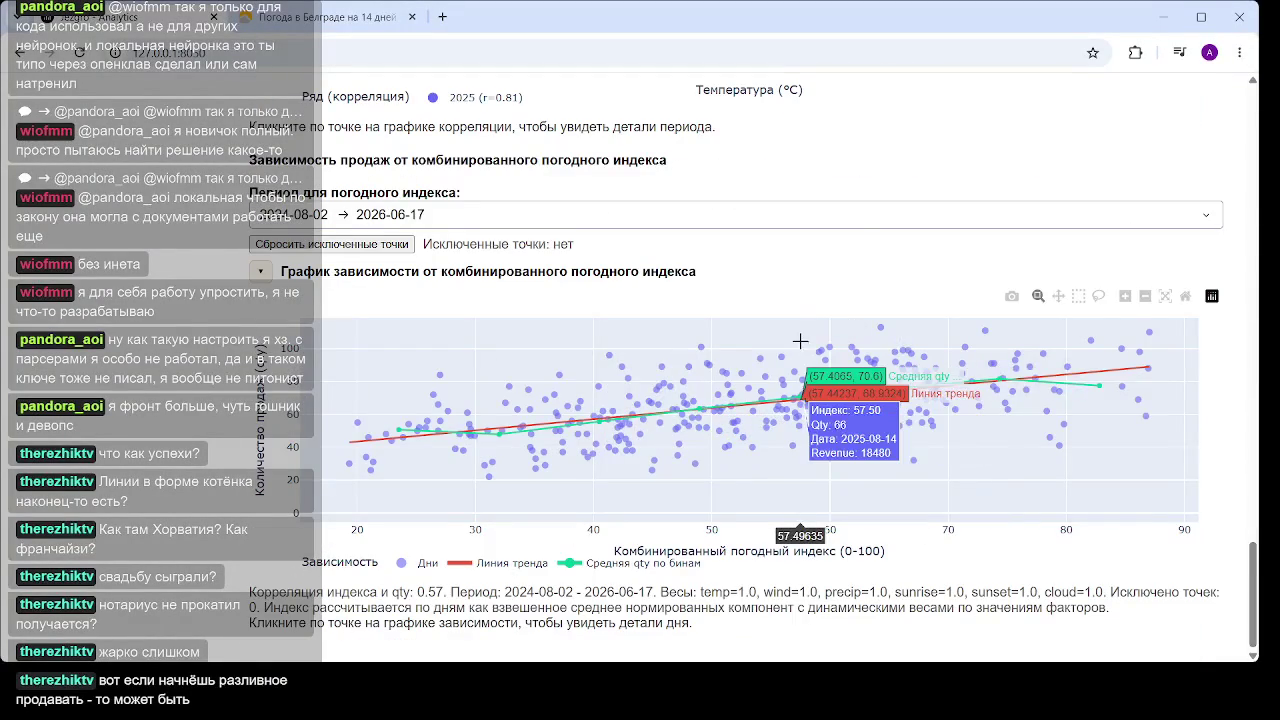
scroll(843, 242, "up", 4)
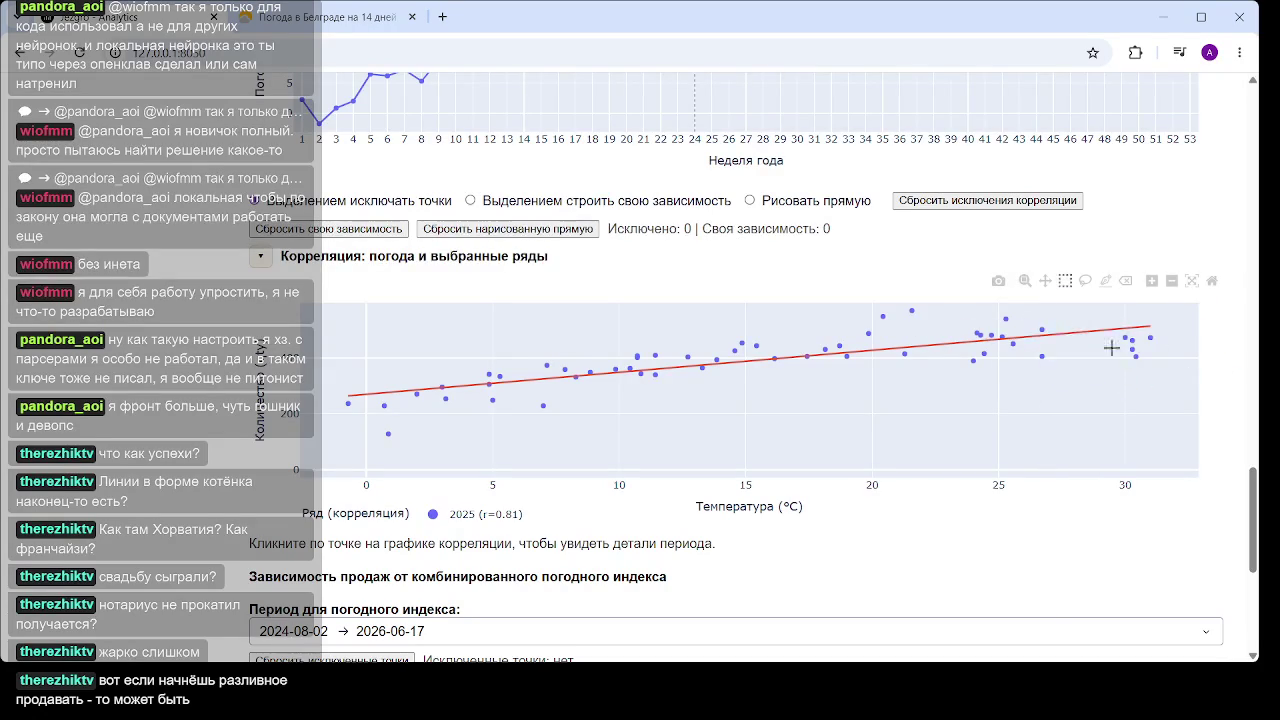
scroll(740, 408, "up", 4)
scroll(775, 387, "up", 4)
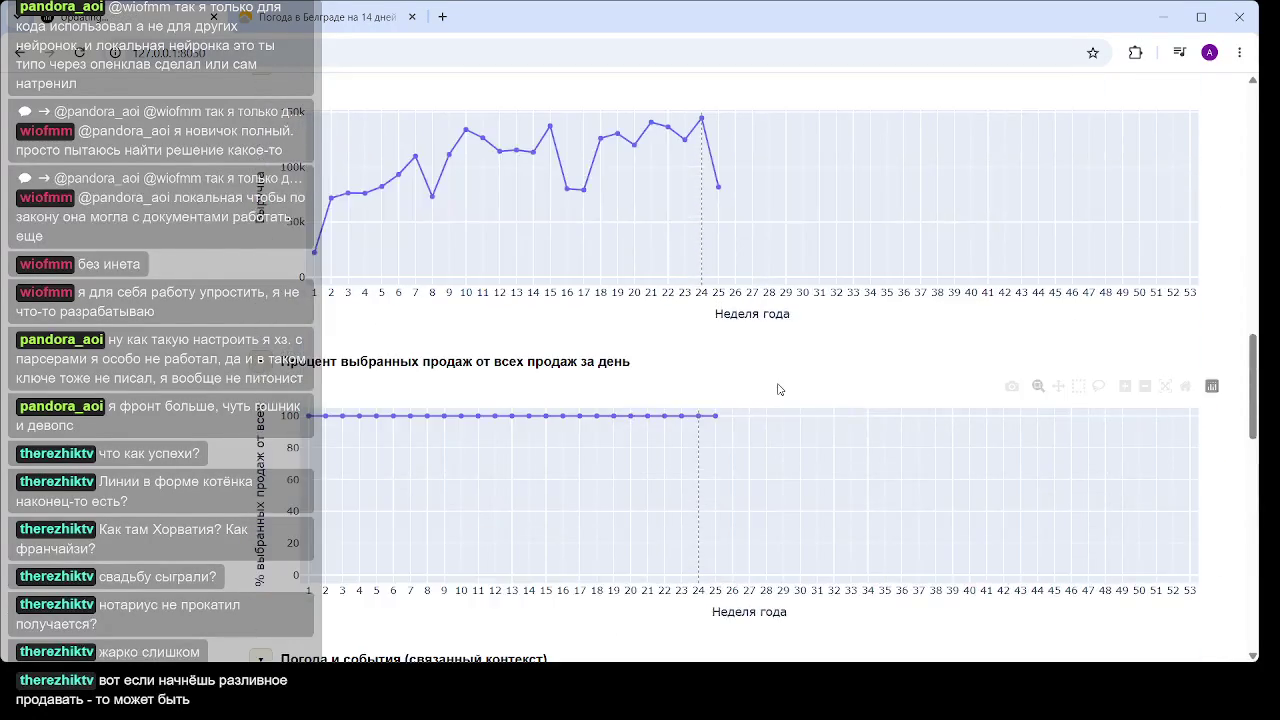
scroll(778, 388, "up", 10)
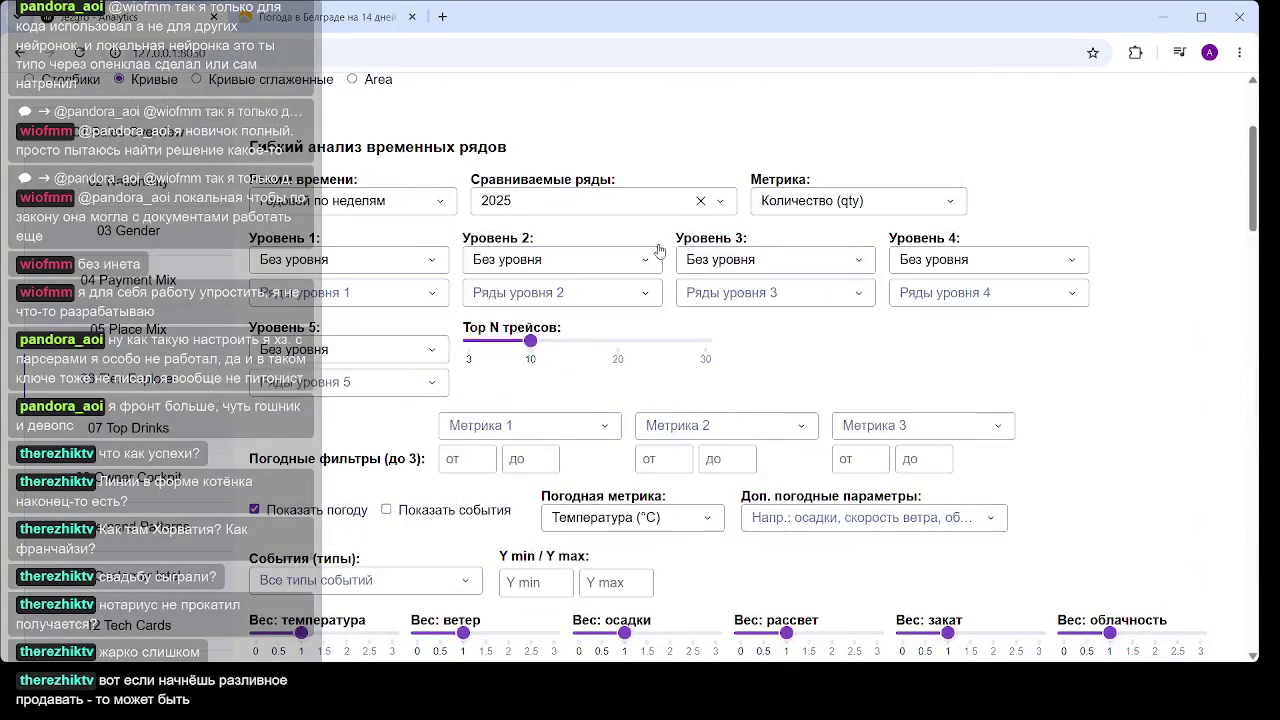
scroll(659, 255, "down", 7)
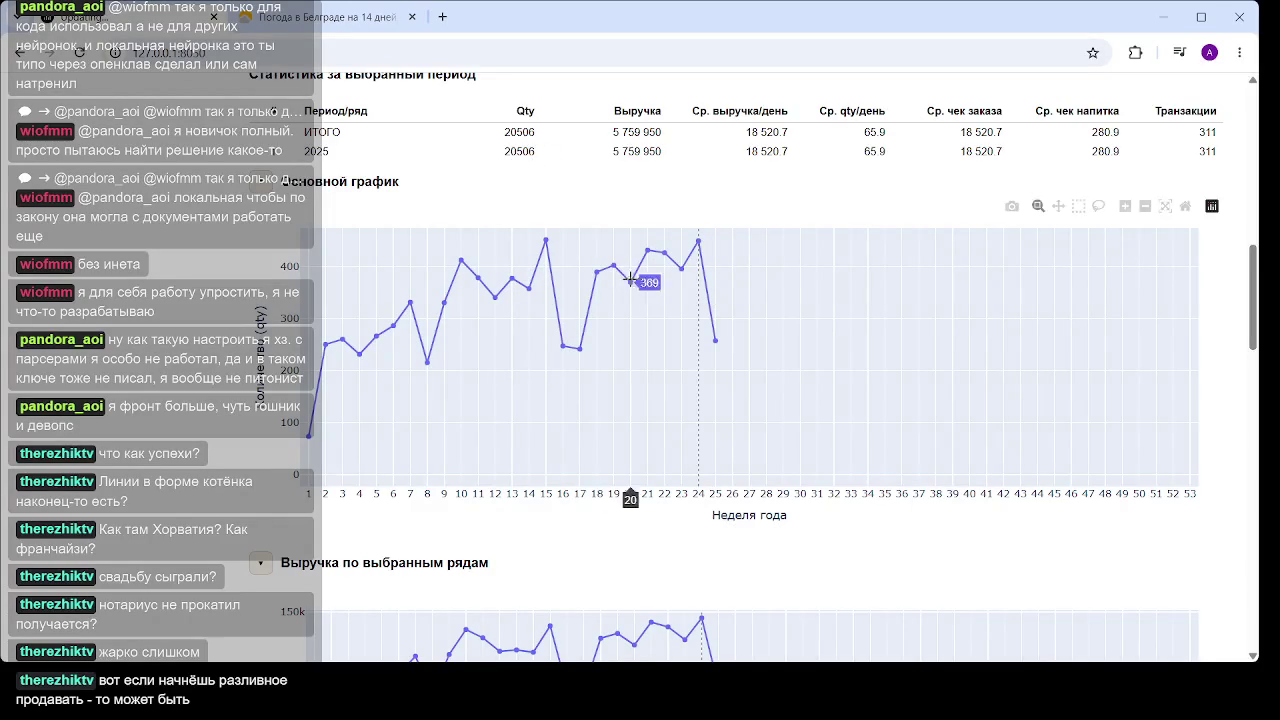
scroll(730, 415, "up", 4)
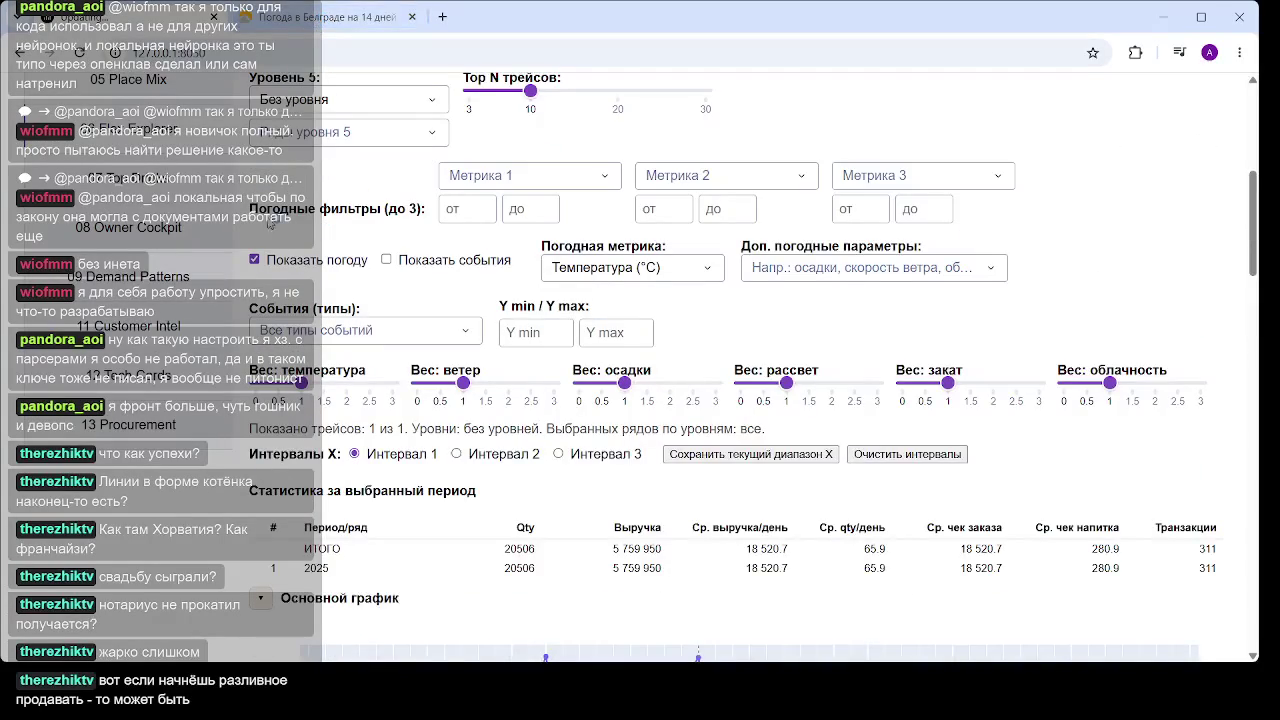
scroll(207, 183, "down", 10)
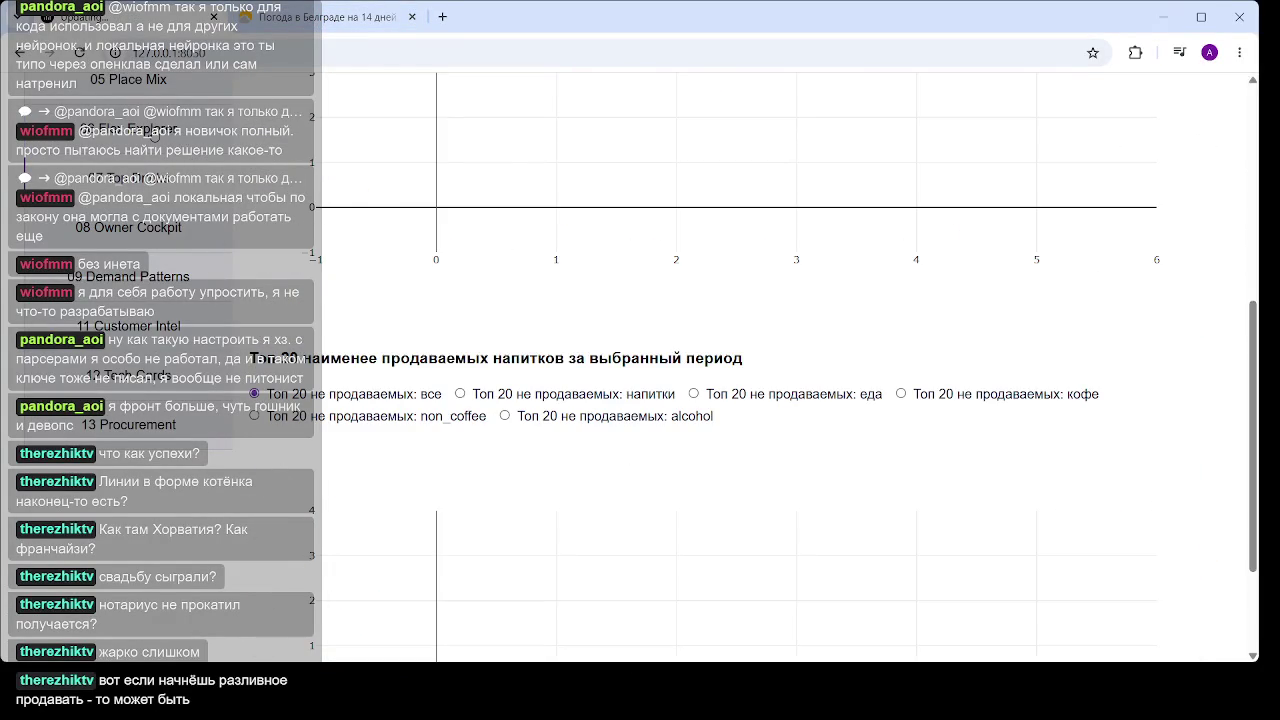
scroll(207, 183, "up", 7)
scroll(372, 256, "up", 2)
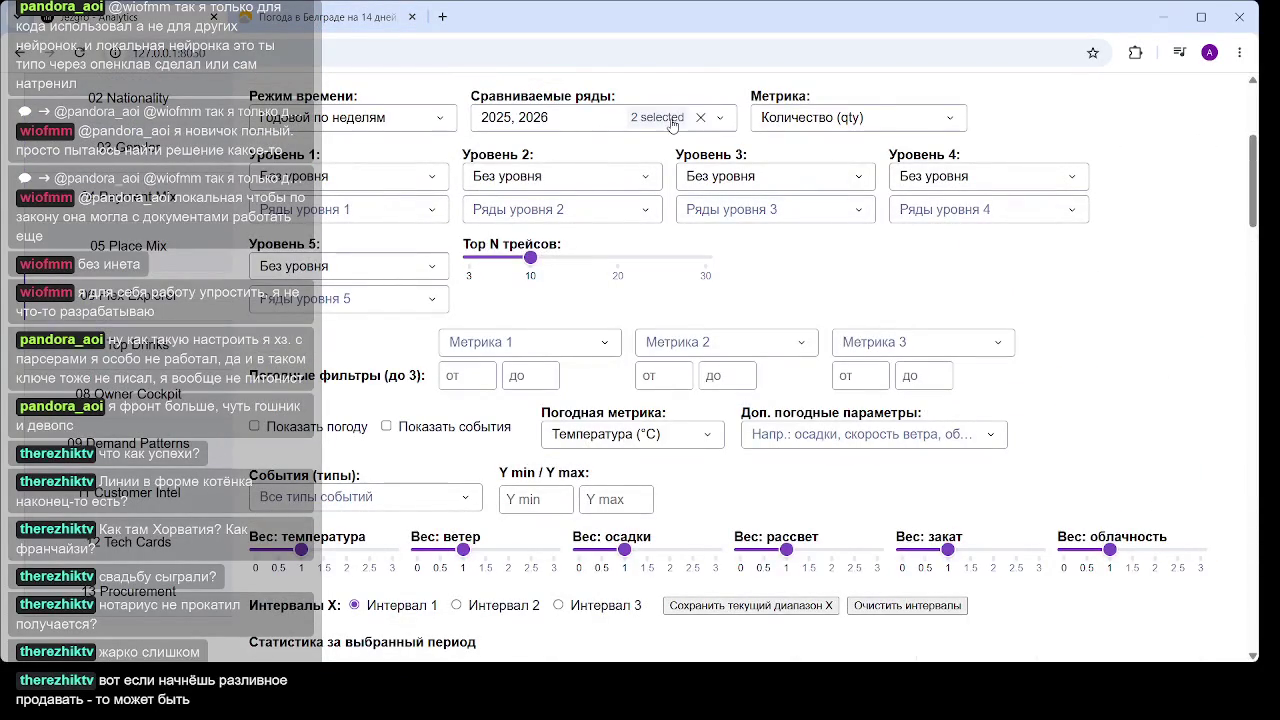
Uncheck 2026 so only 2025 is compared, and switch the weather overlay back on
left_click(560, 117)
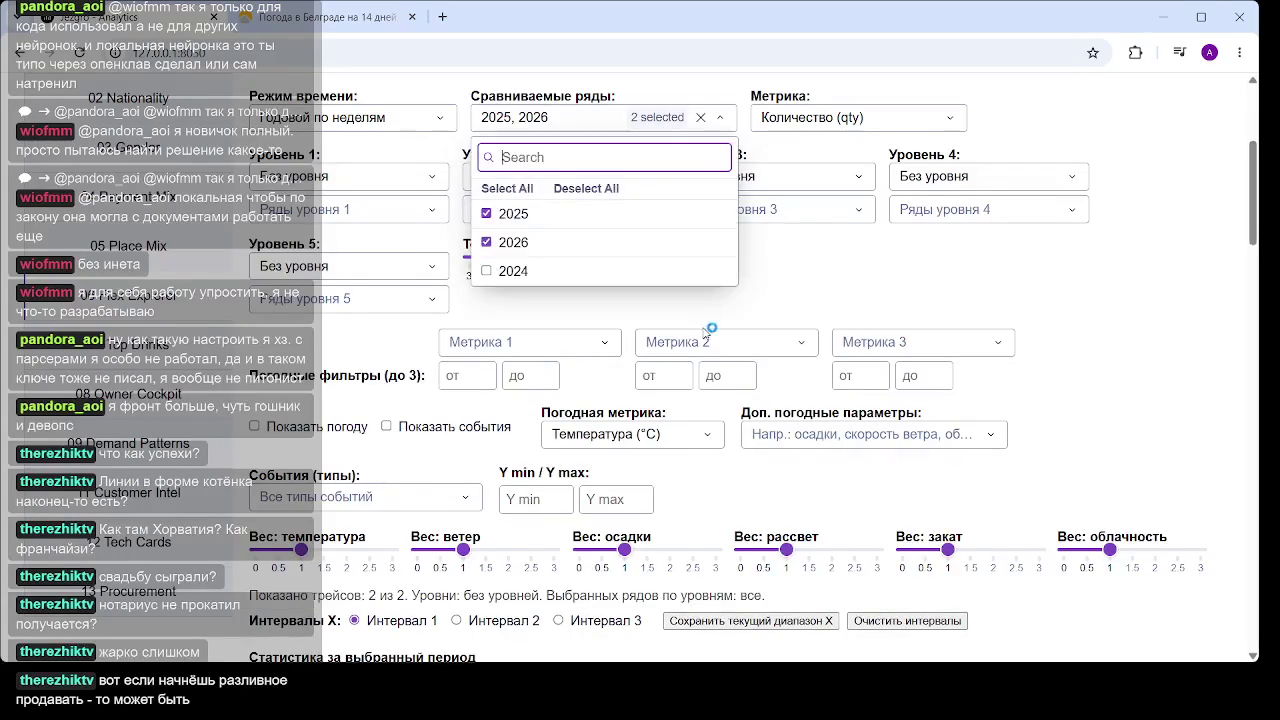
left_click(487, 243)
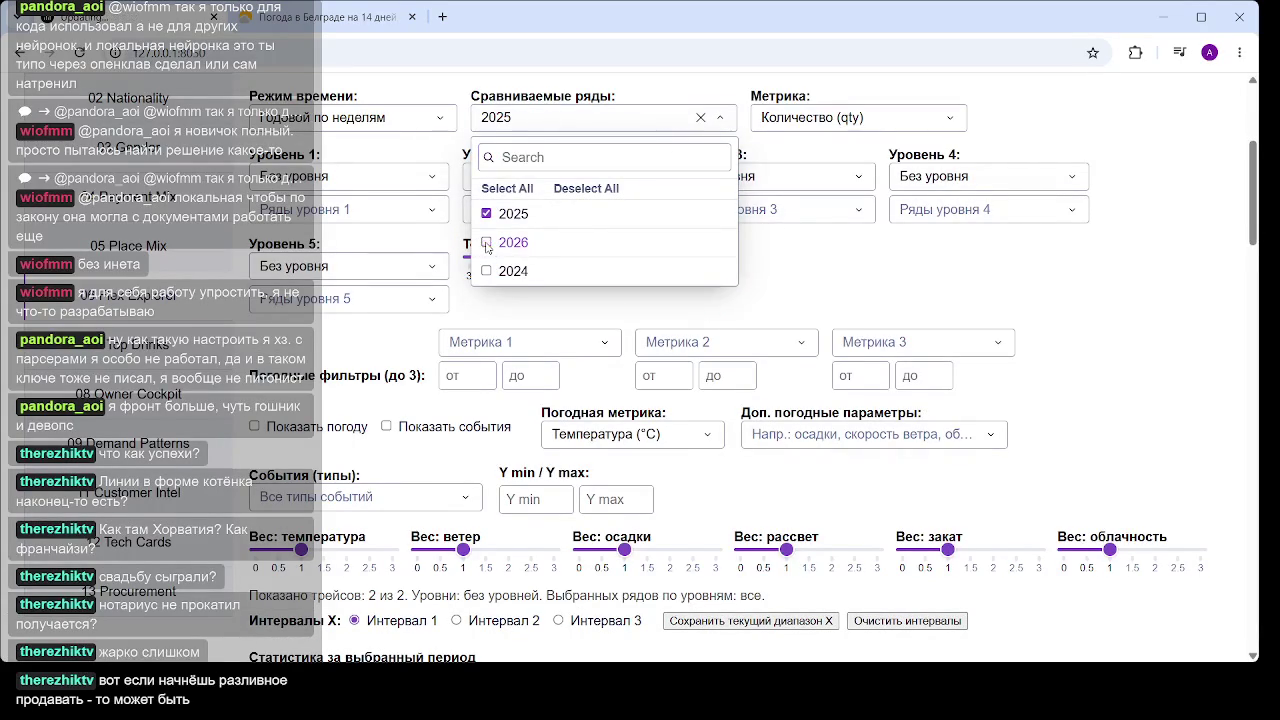
left_click(875, 257)
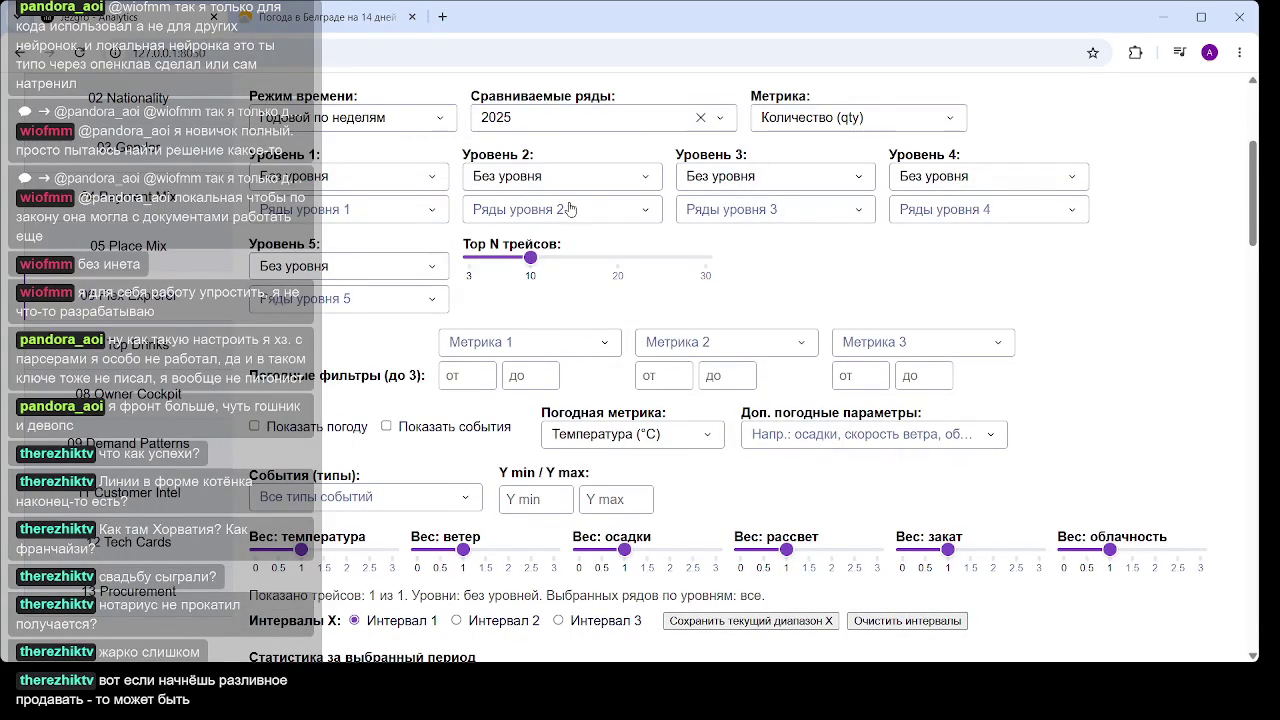
scroll(565, 208, "down", 7)
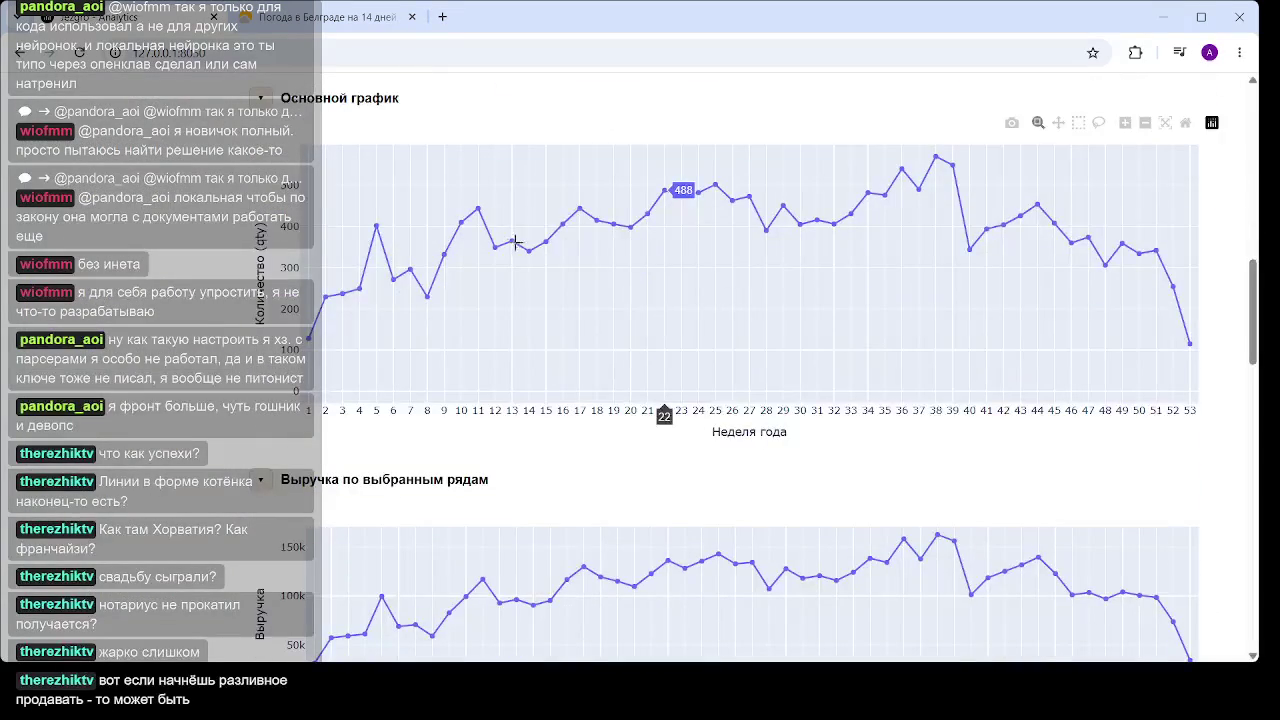
scroll(514, 320, "up", 7)
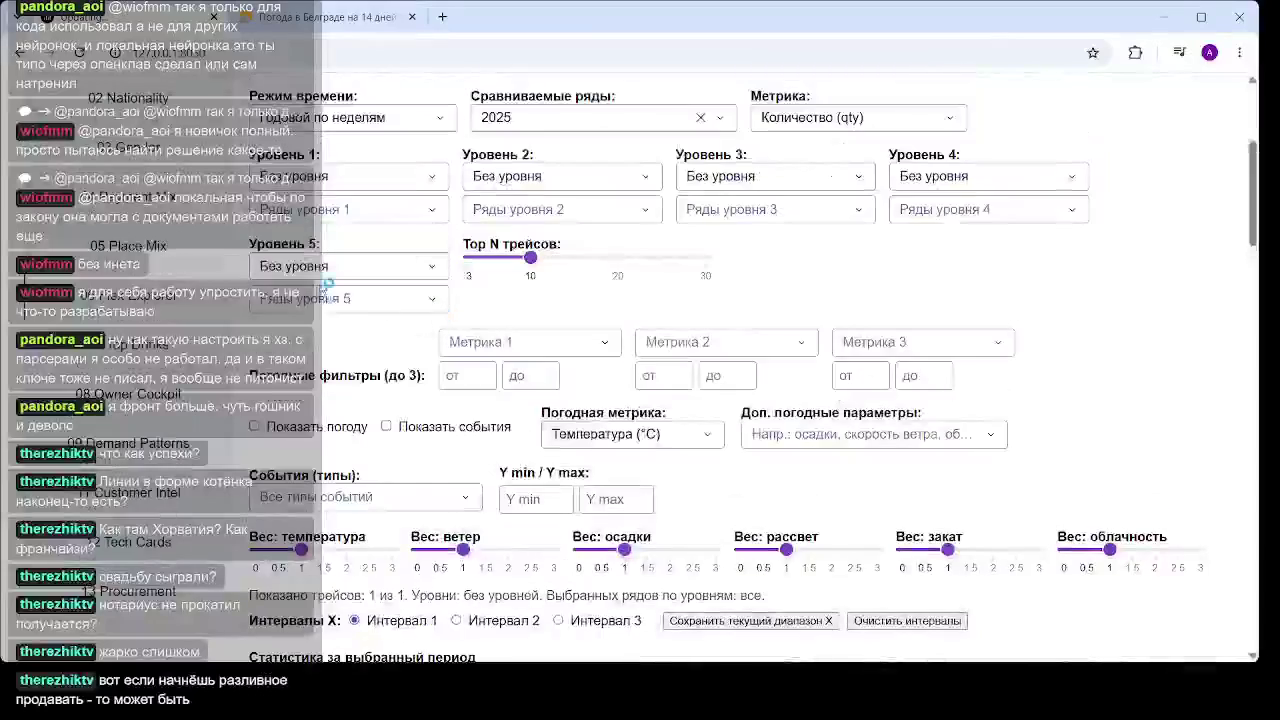
left_click(268, 430)
scroll(724, 189, "down", 3)
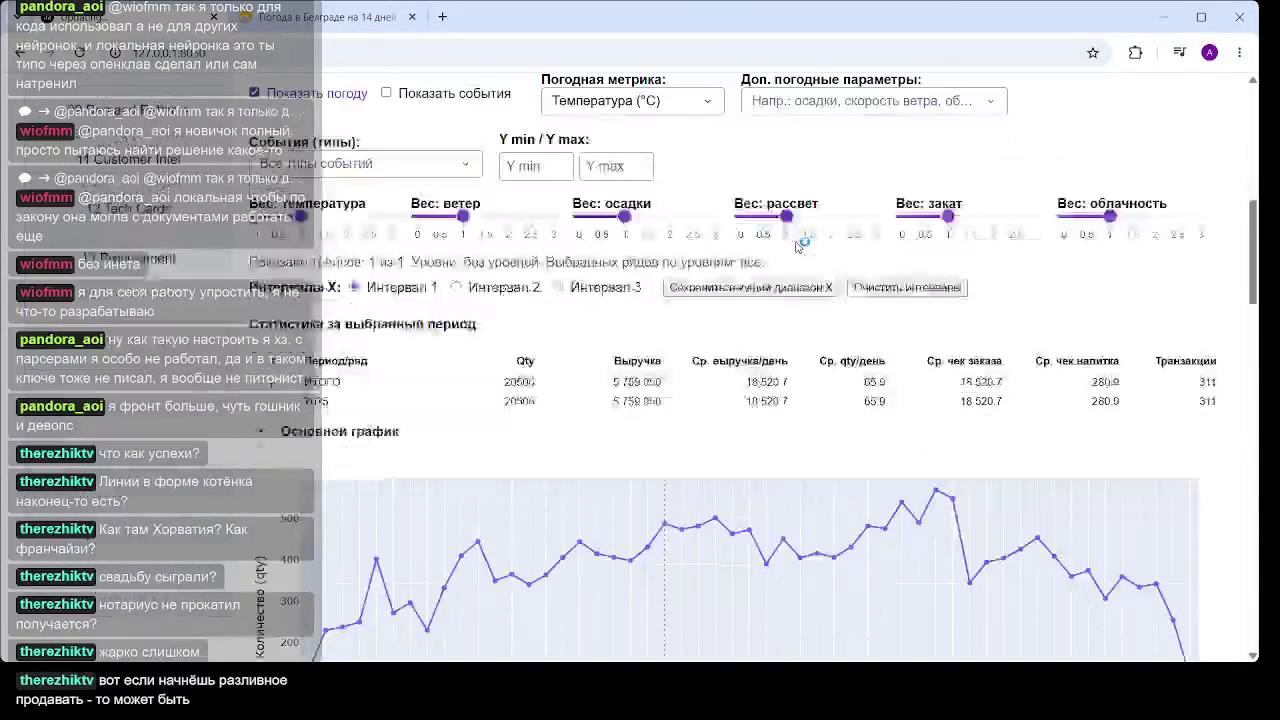
scroll(700, 195, "down", 3)
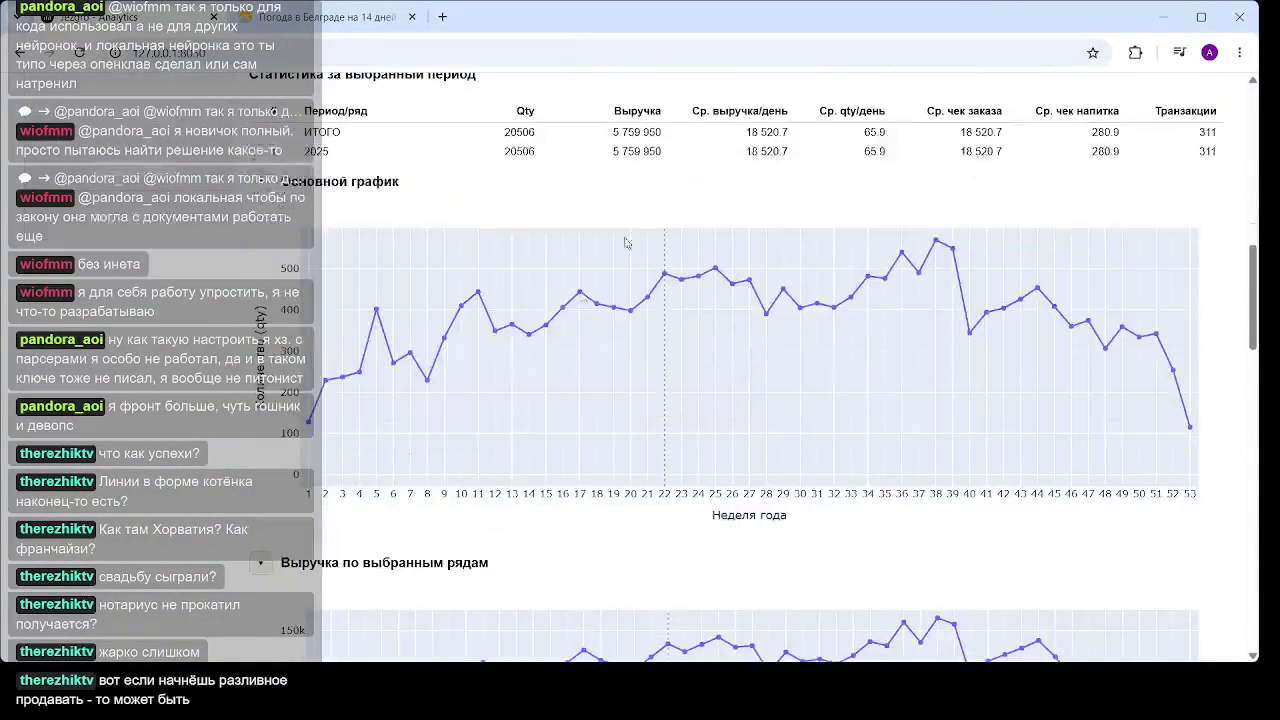
scroll(688, 320, "down", 5)
scroll(650, 330, "down", 5)
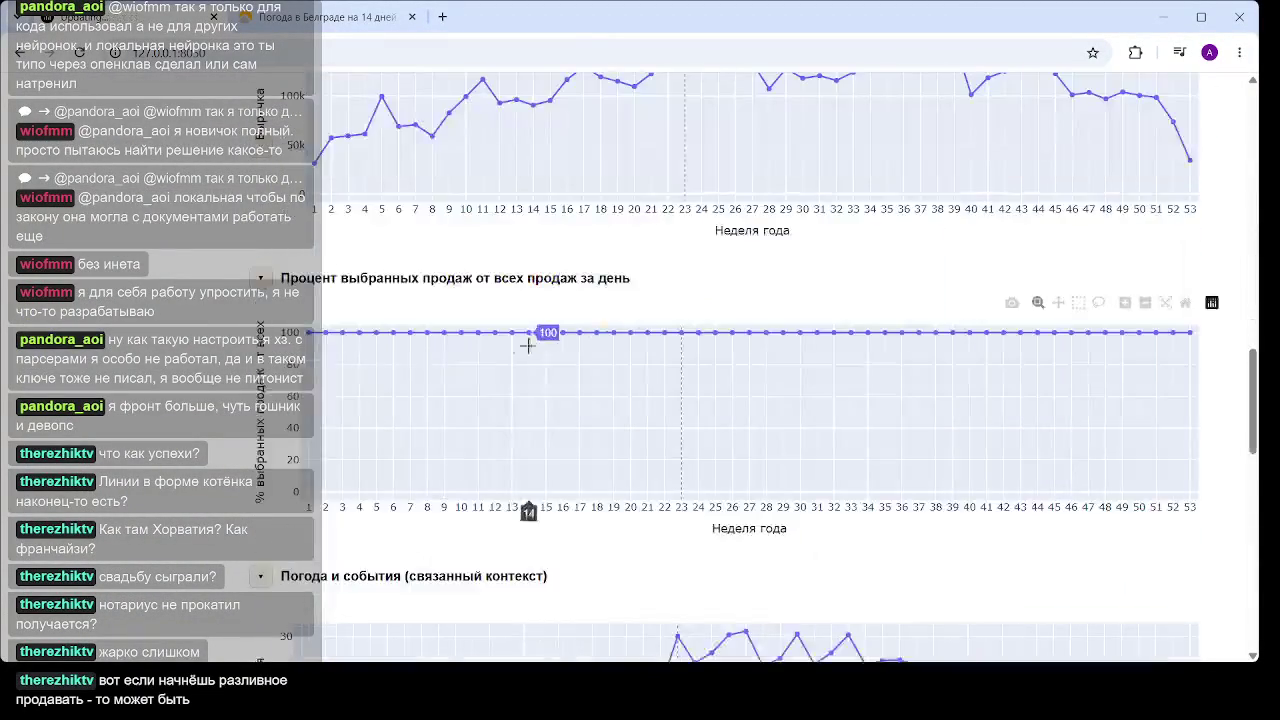
mouse_move(708, 414)
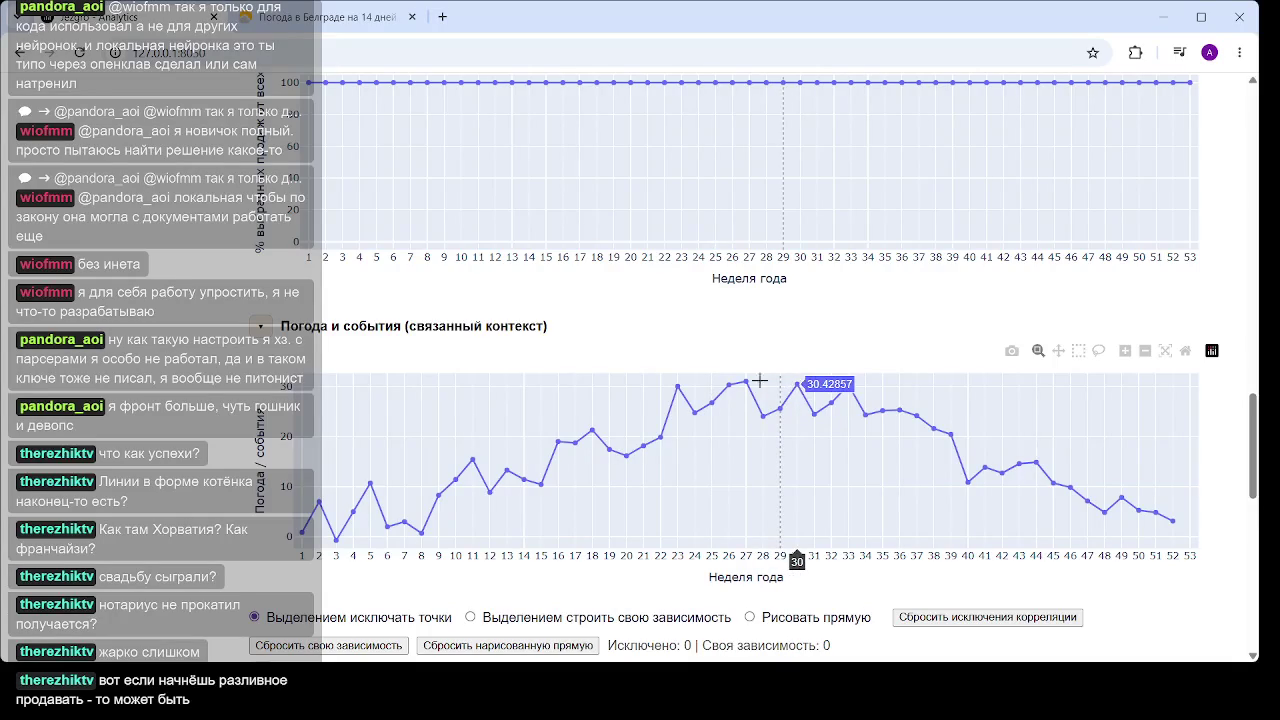
scroll(745, 382, "down", 2)
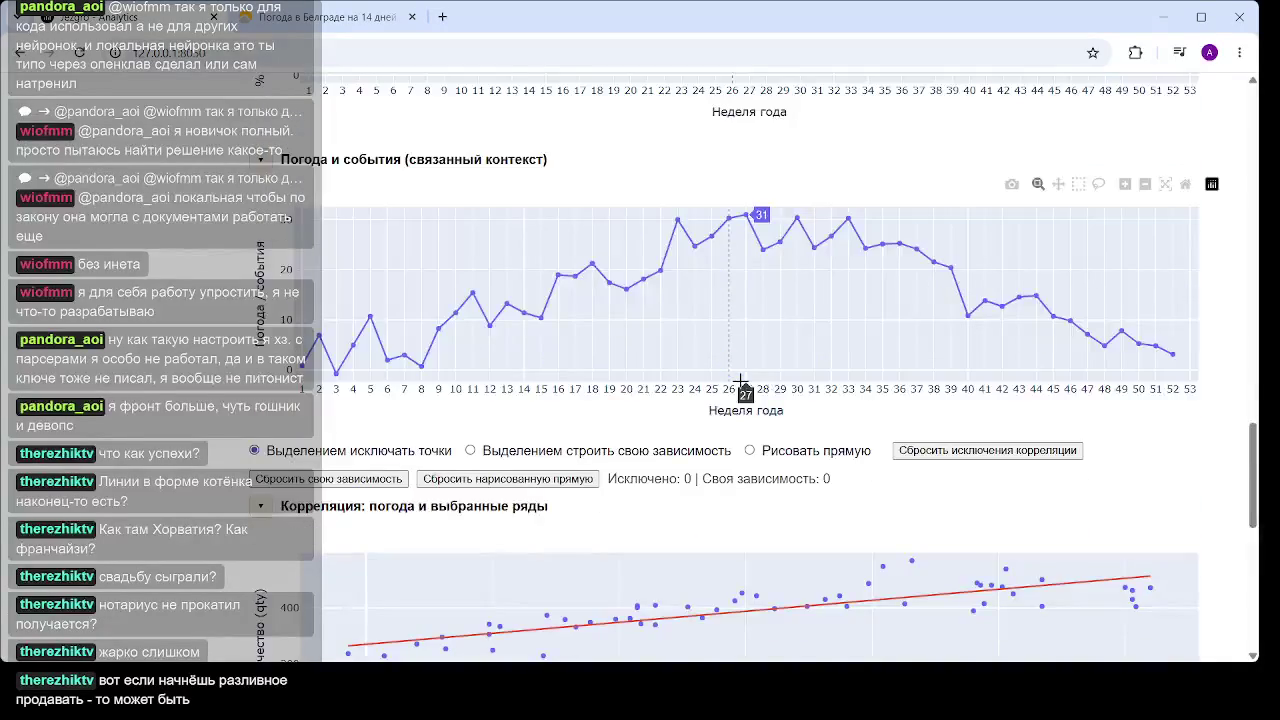
scroll(709, 543, "up", 10)
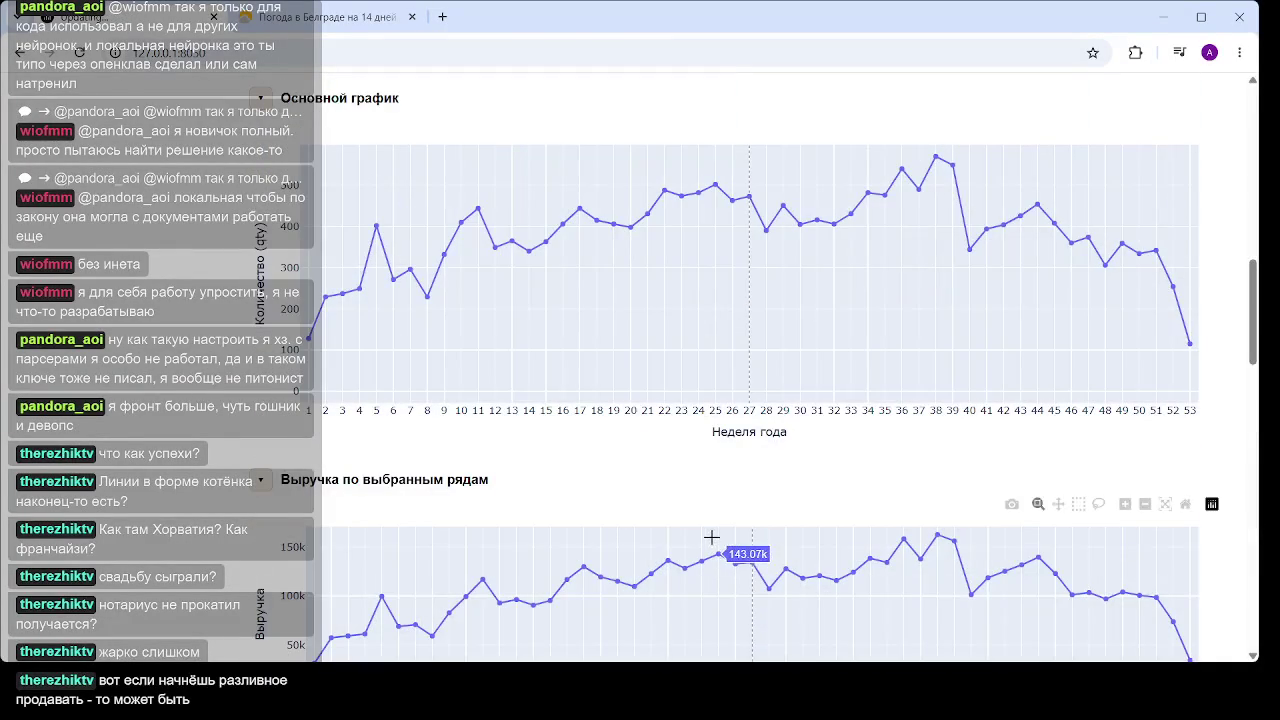
scroll(715, 532, "up", 3)
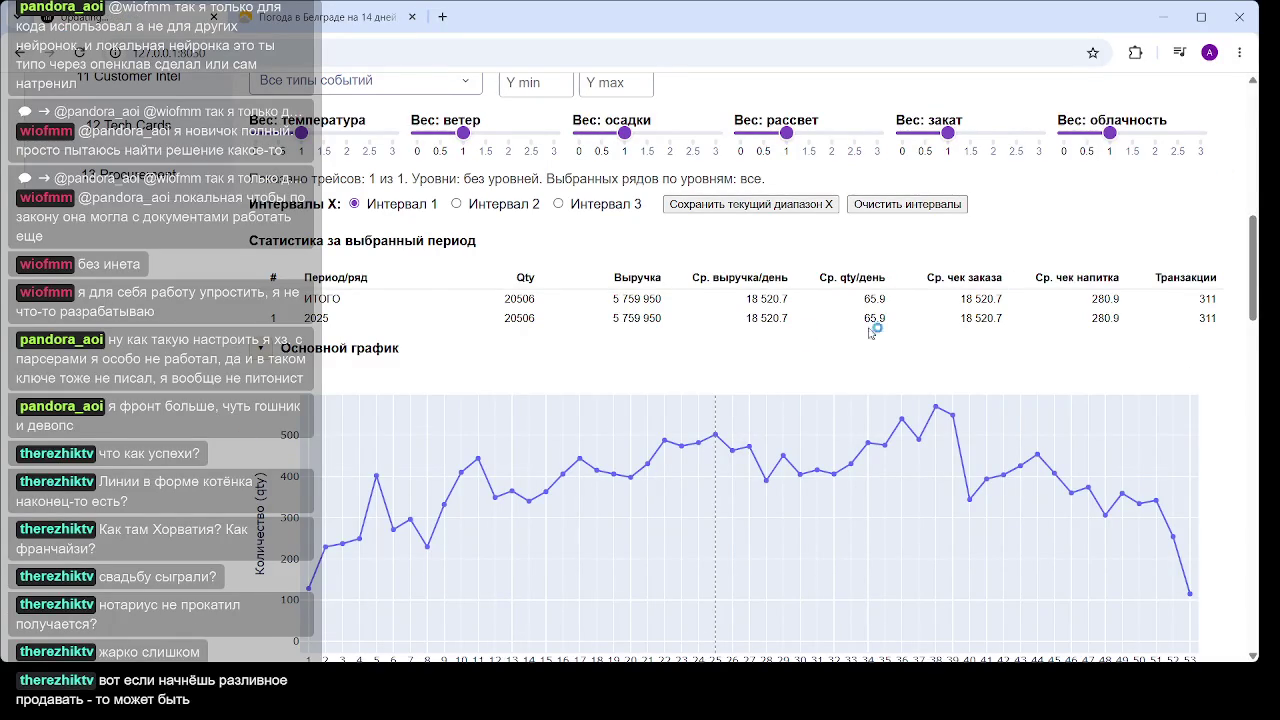
scroll(877, 323, "down", 1)
scroll(831, 314, "down", 2)
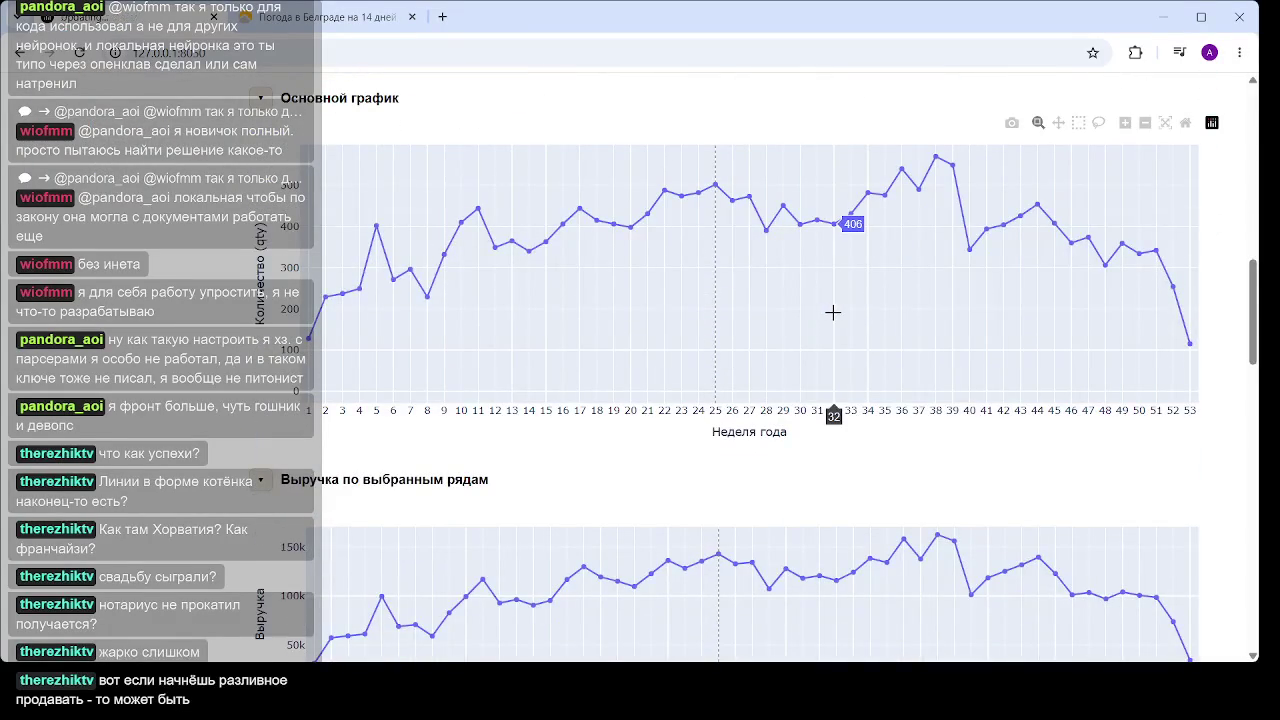
scroll(831, 314, "up", 6)
scroll(549, 322, "up", 5)
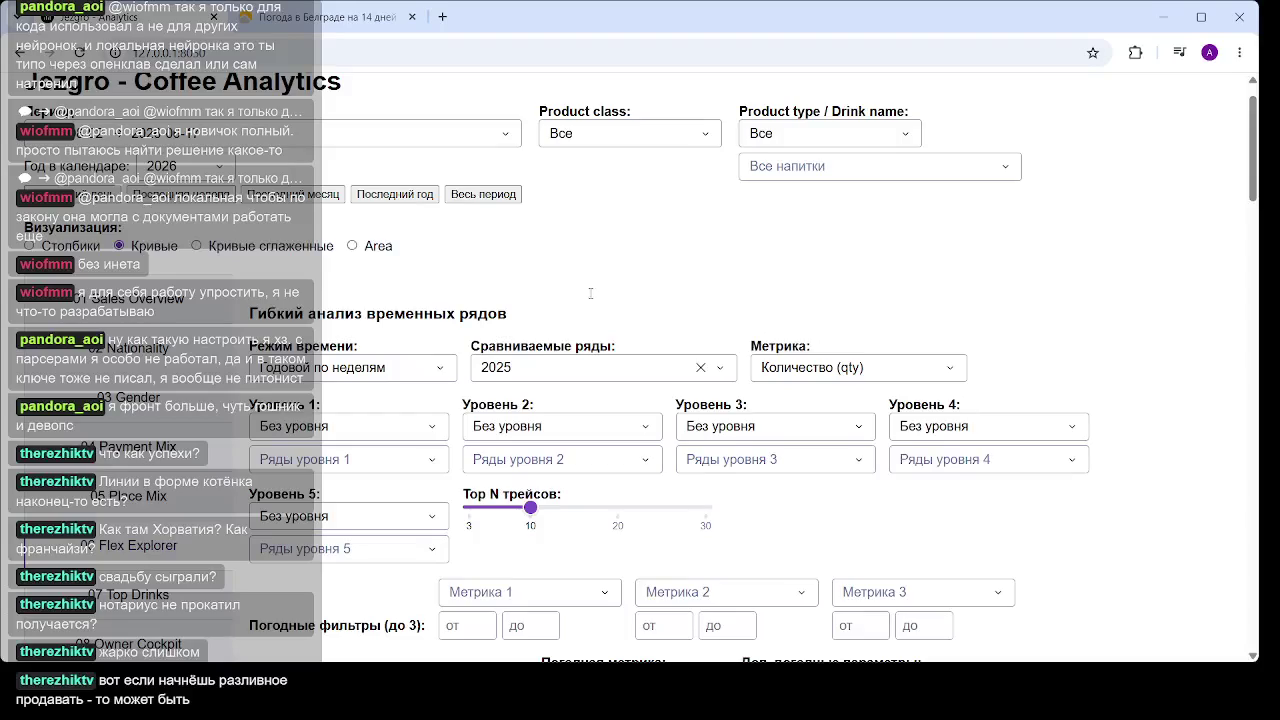
scroll(595, 302, "down", 10)
scroll(595, 302, "down", 8)
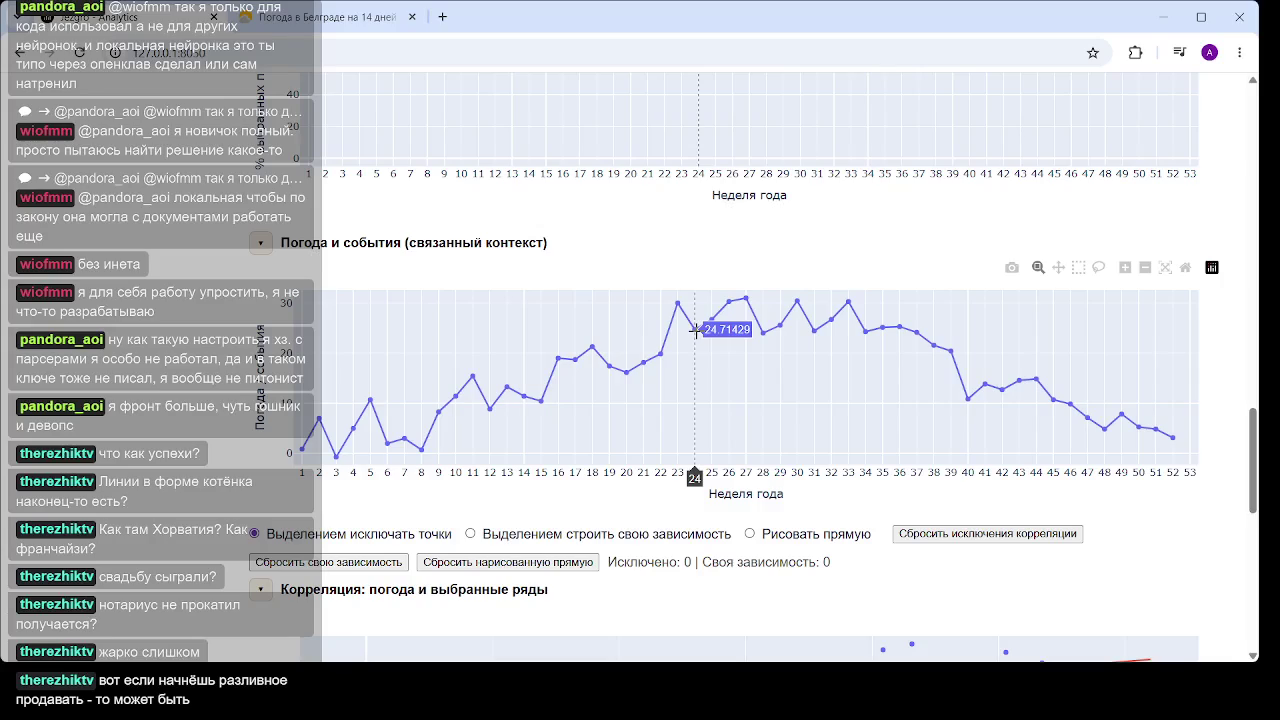
scroll(690, 325, "up", 10)
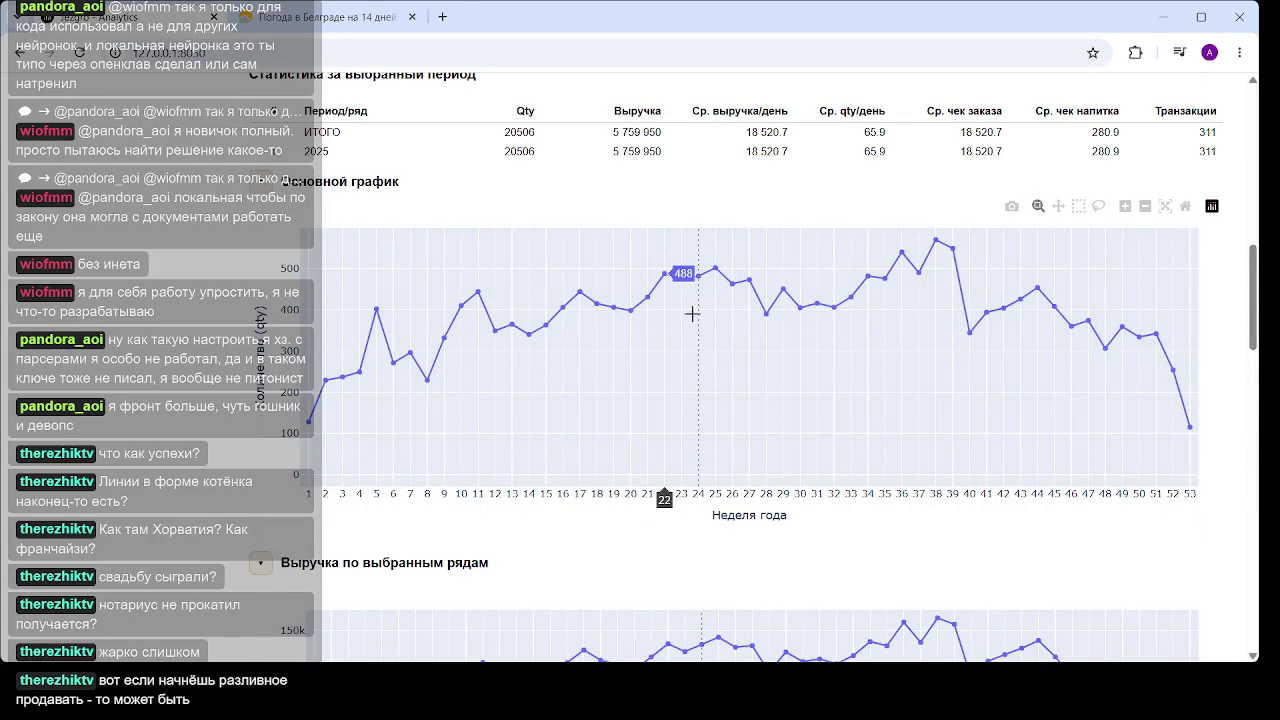
left_click(690, 302)
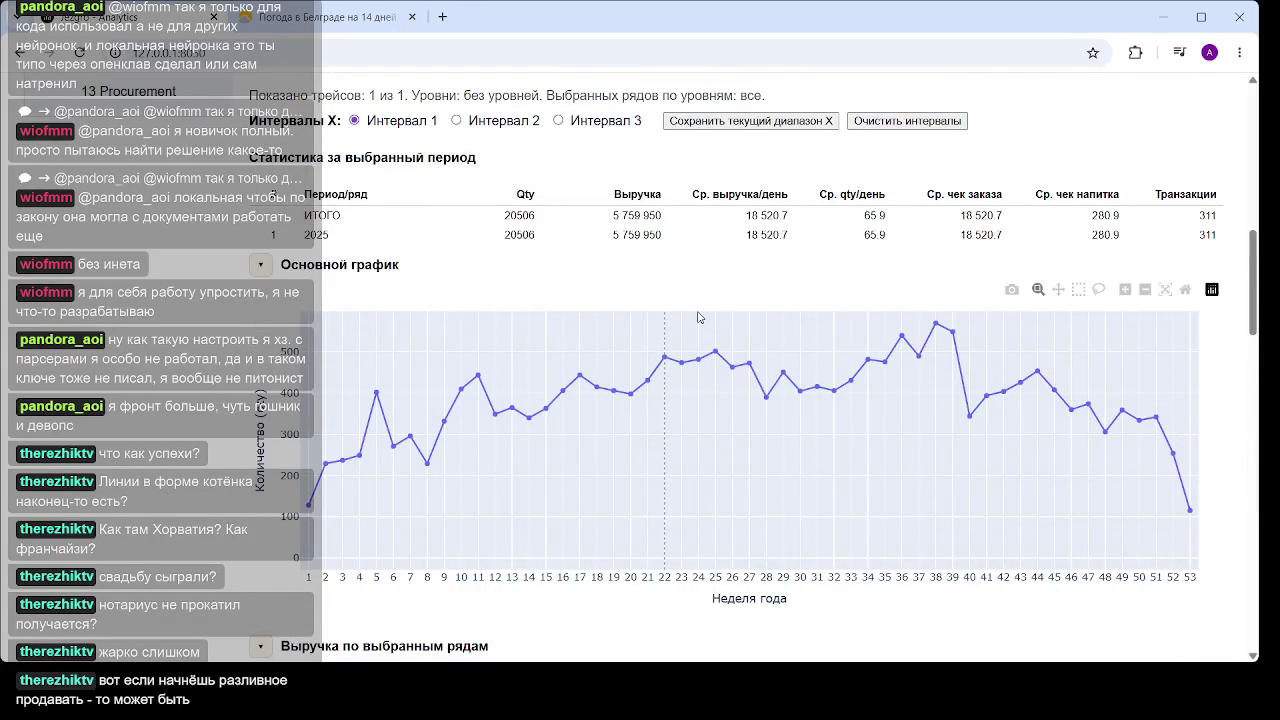
scroll(698, 317, "down", 15)
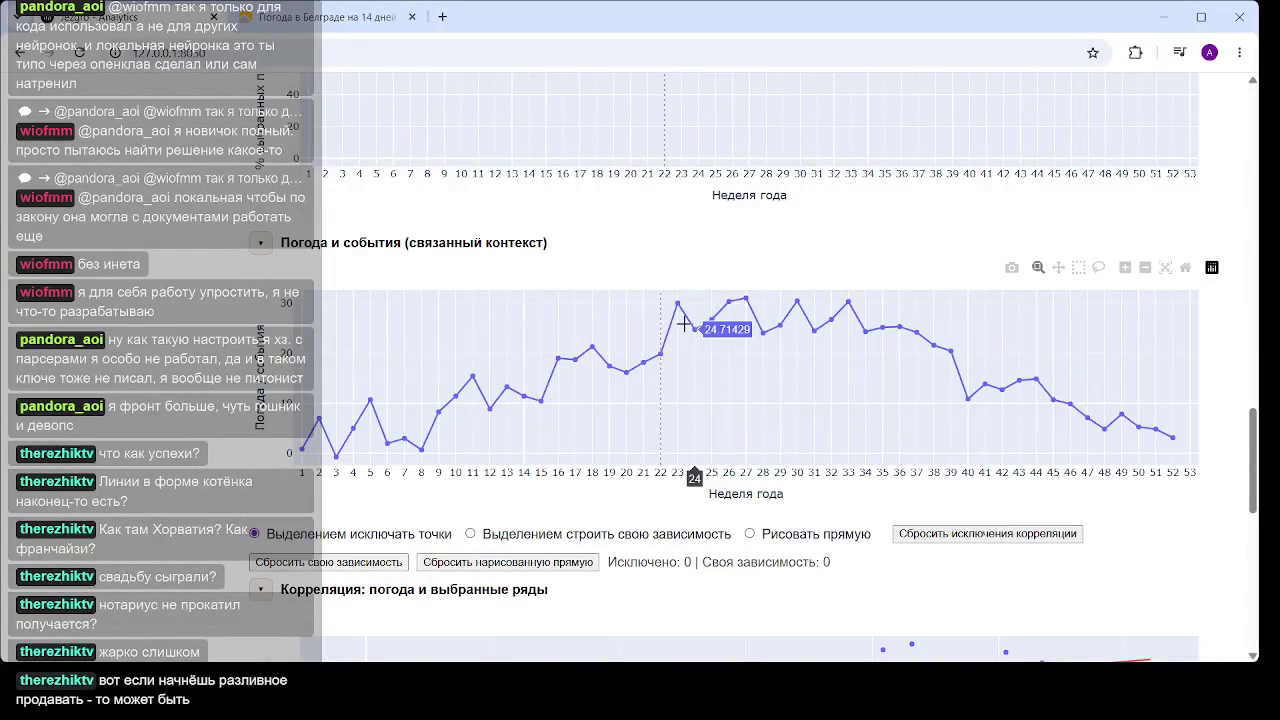
mouse_move(683, 320)
scroll(685, 318, "down", 1)
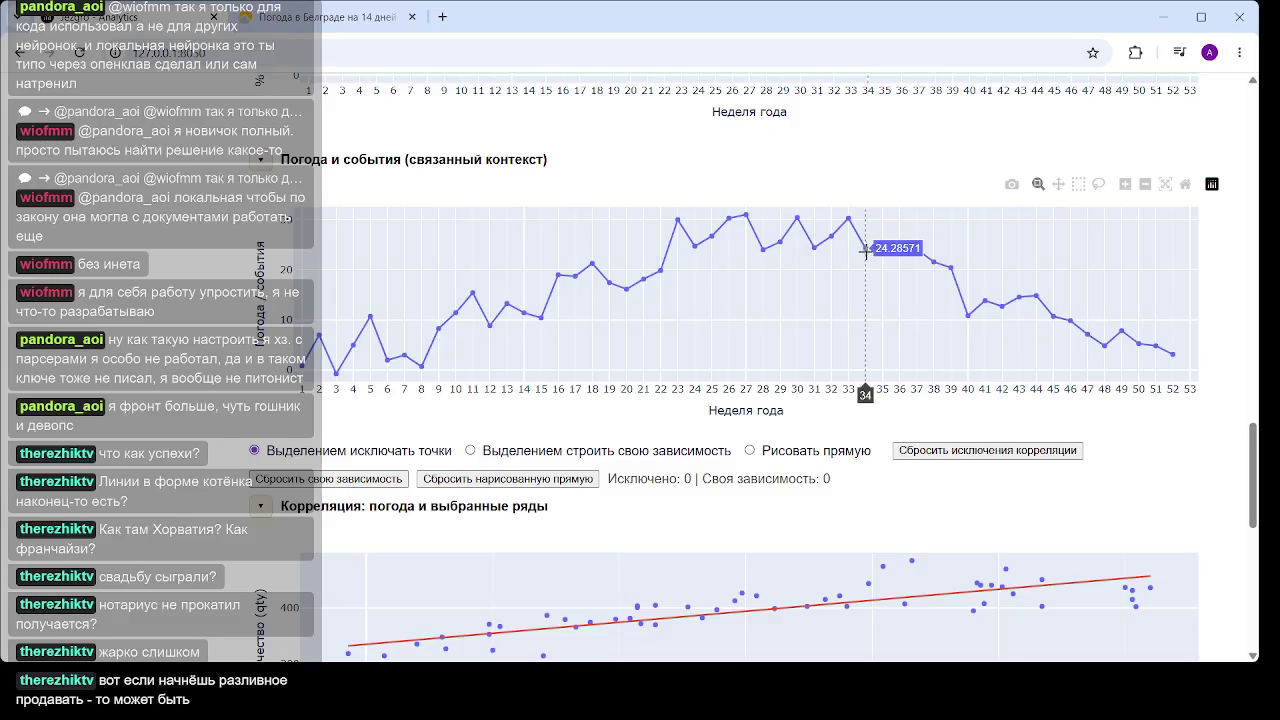
scroll(438, 420, "up", 15)
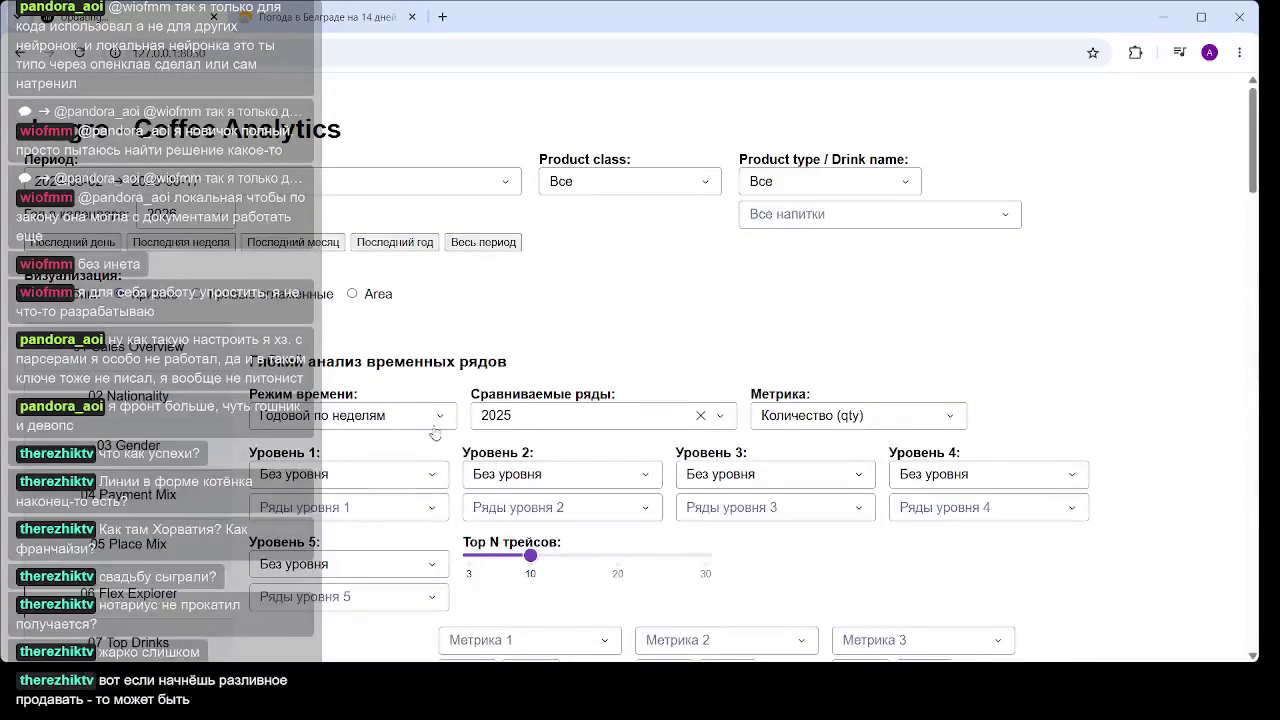
left_click(432, 418)
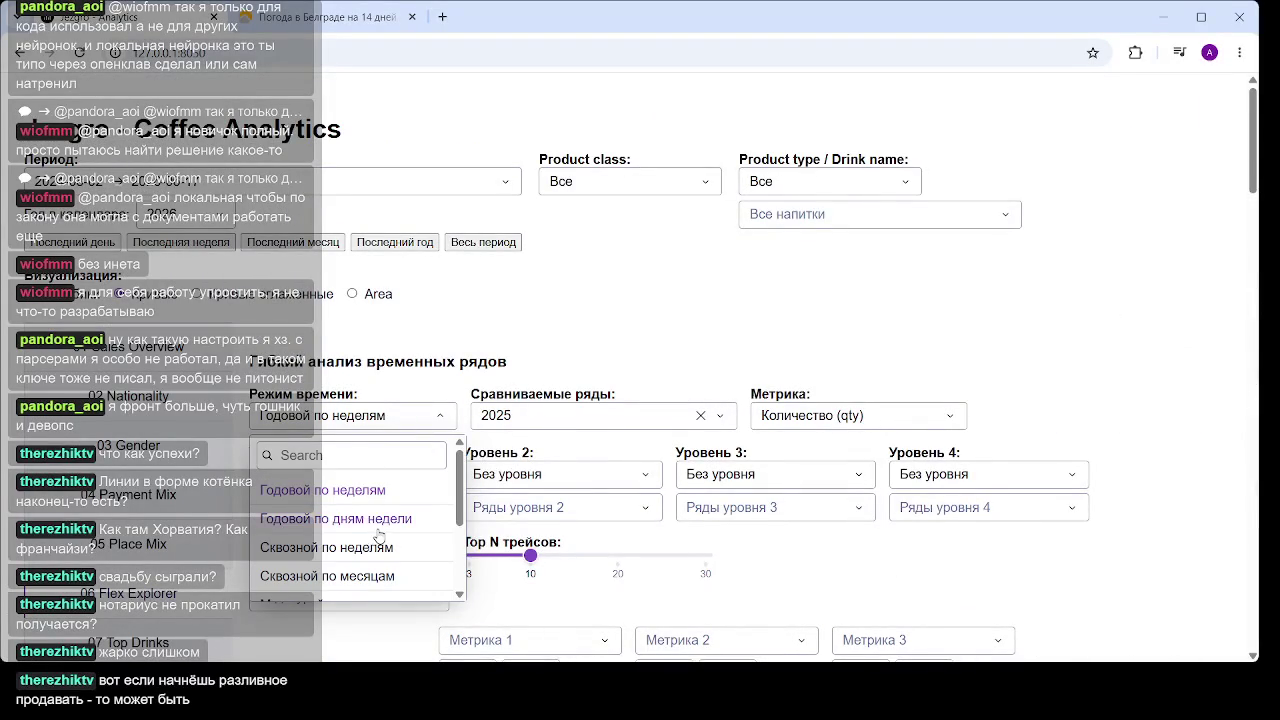
Set Режим времени to 'Сквозной по месяцам', showing Aug 2024–Jun 2026 monthly charts
left_click(353, 577)
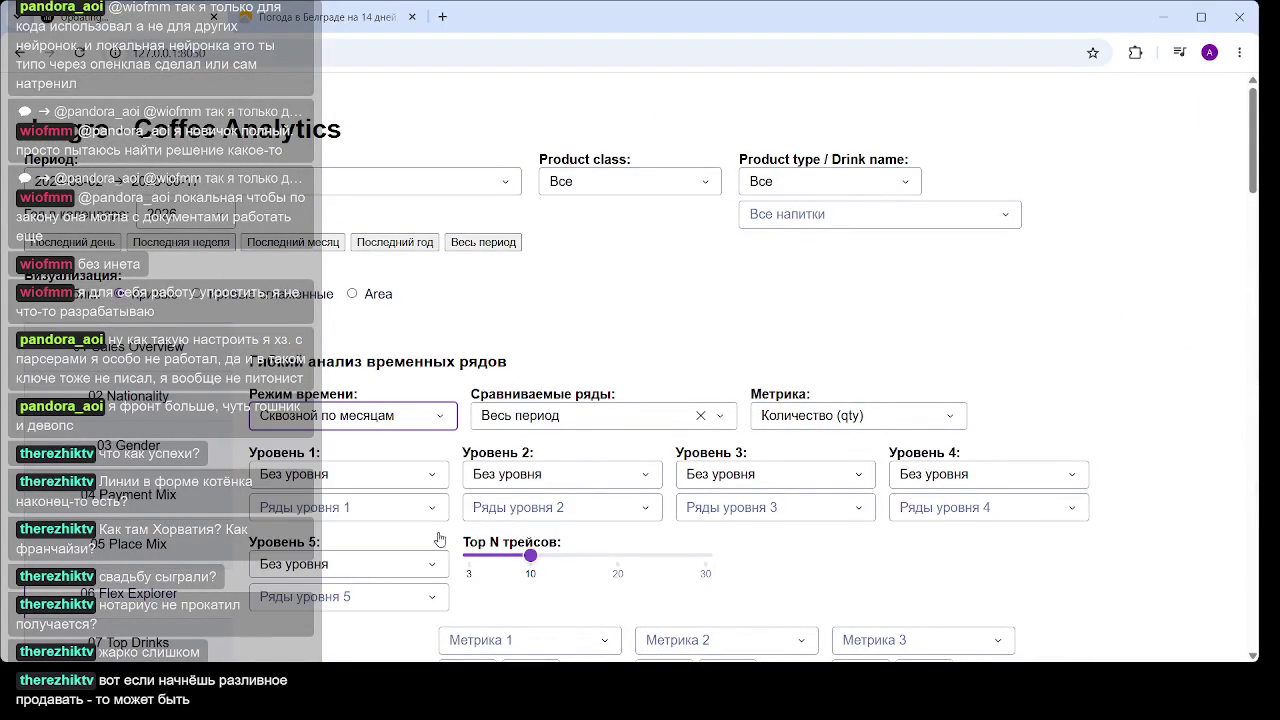
scroll(659, 361, "down", 10)
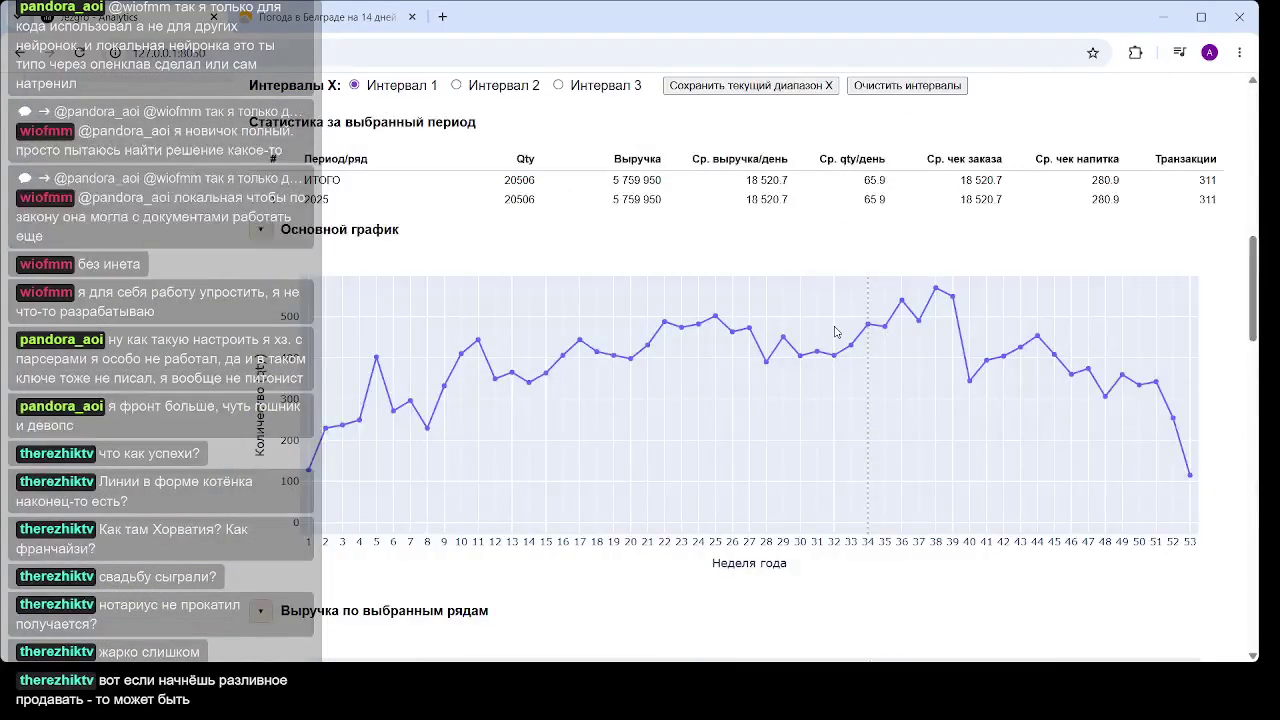
scroll(826, 168, "down", 3)
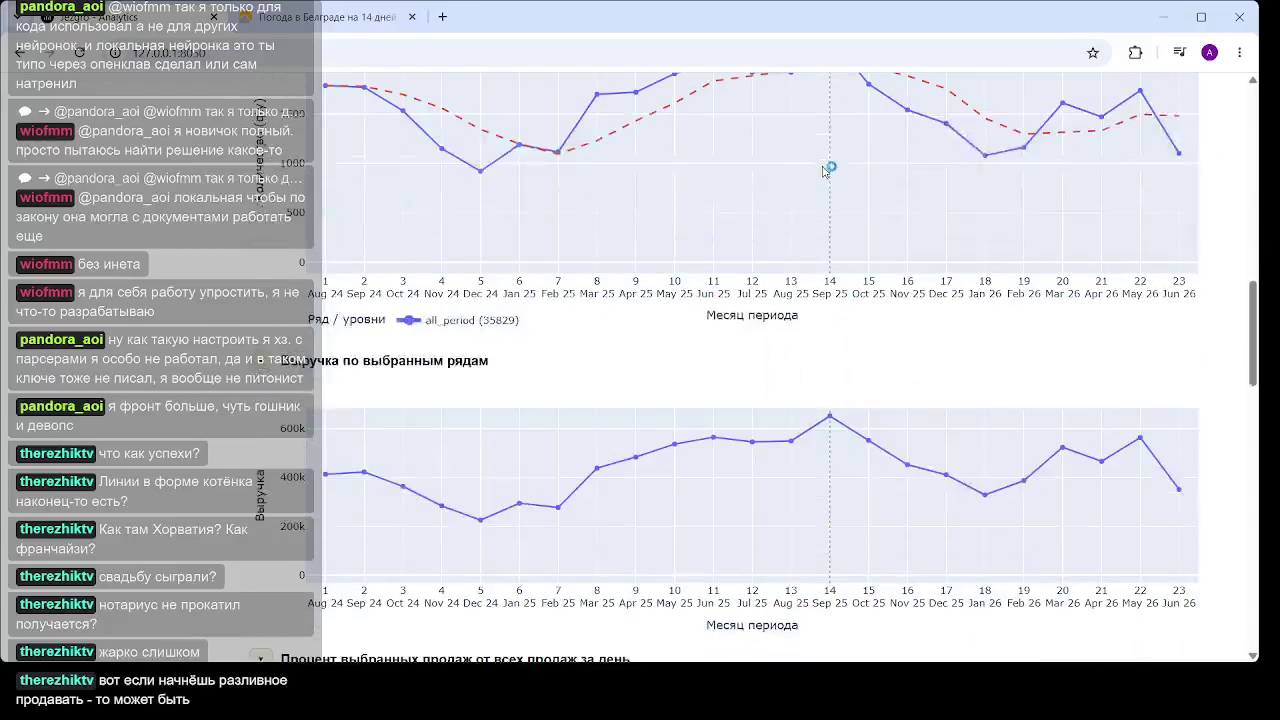
scroll(821, 166, "down", 9)
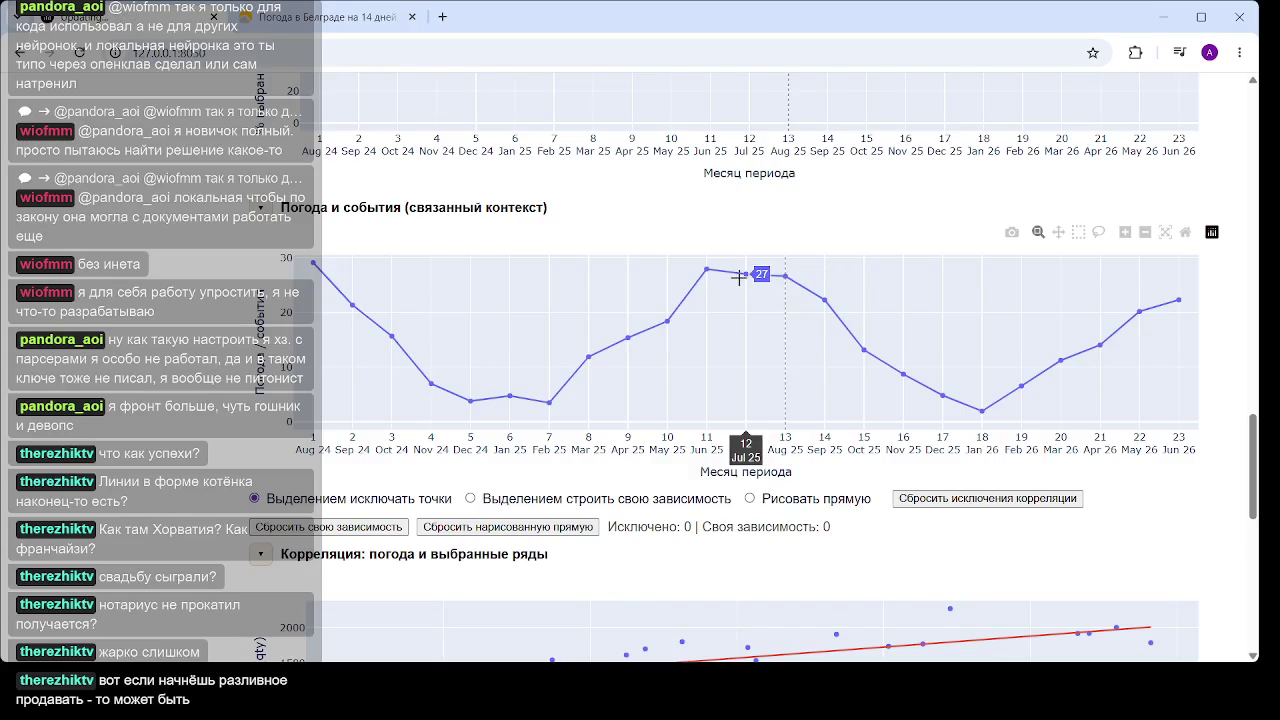
scroll(700, 285, "up", 10)
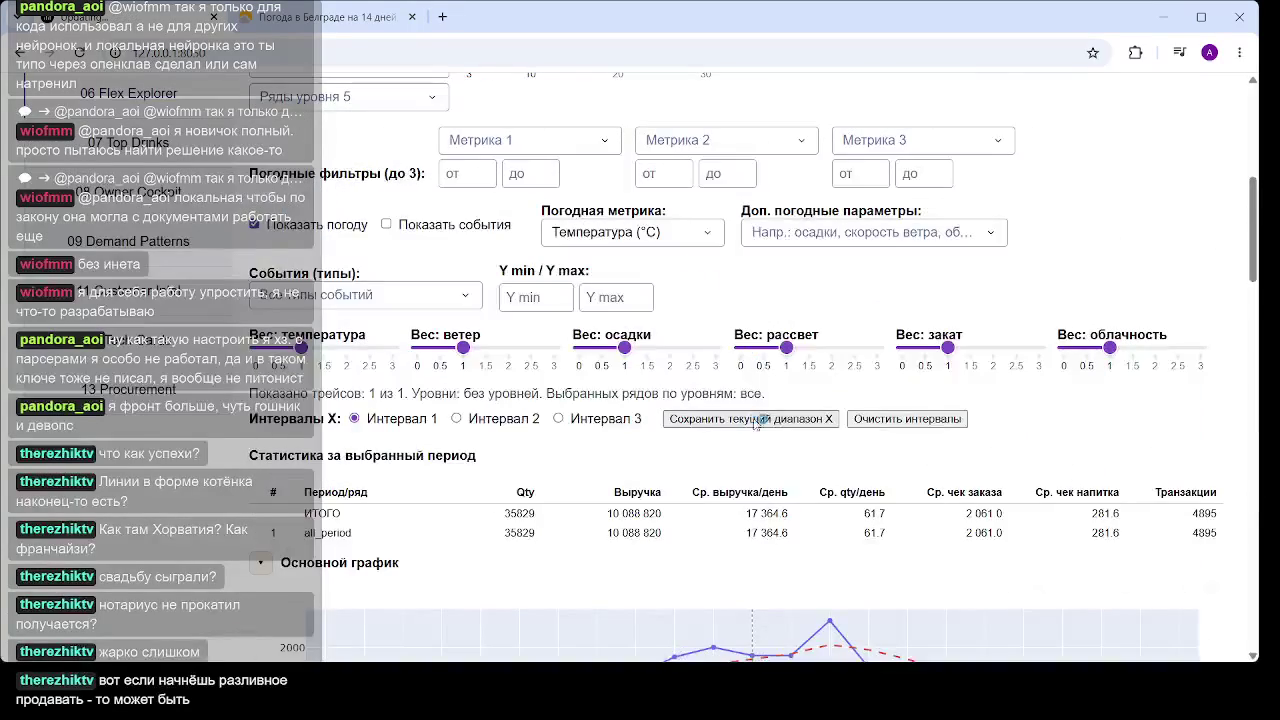
left_click(678, 241)
left_click(642, 340)
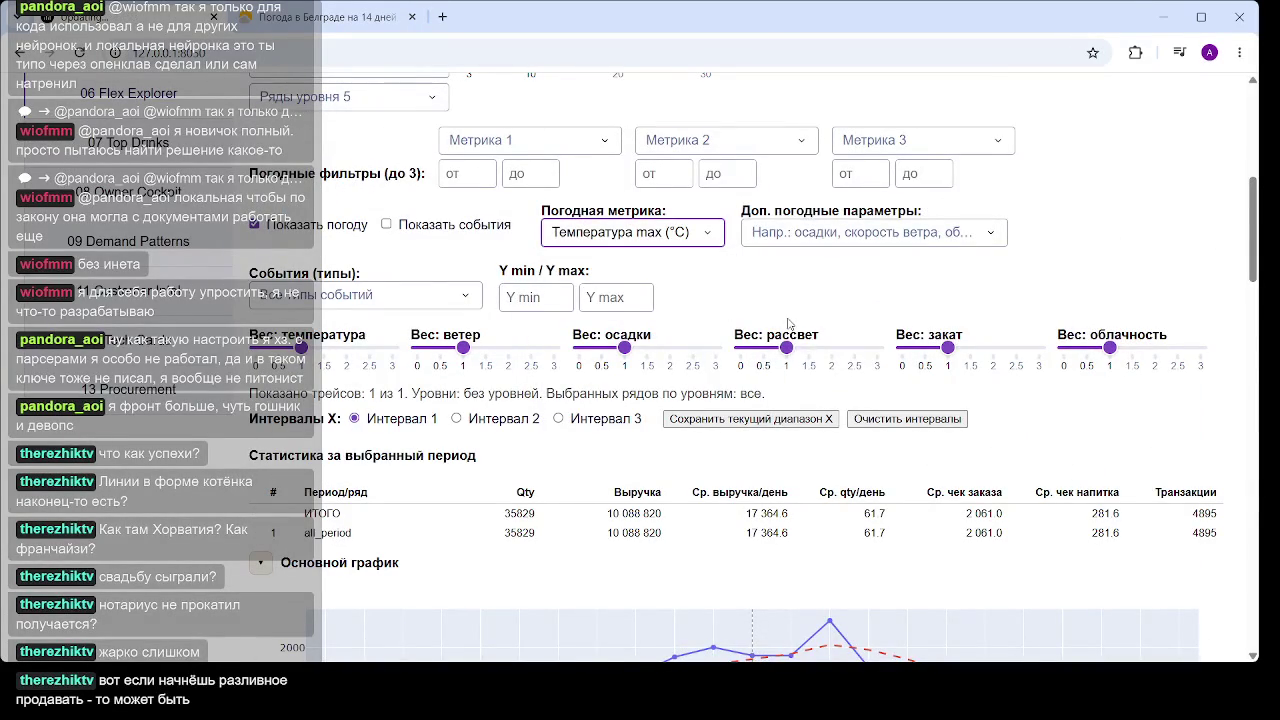
scroll(790, 320, "down", 15)
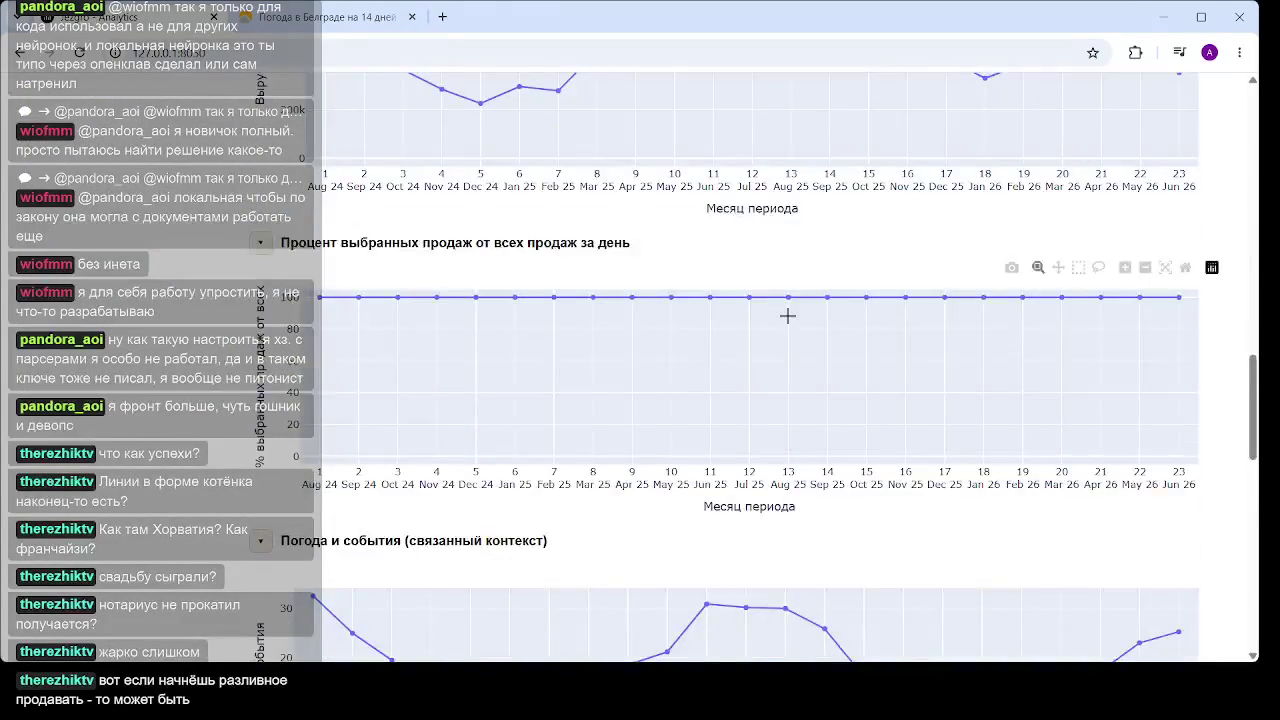
scroll(788, 318, "down", 2)
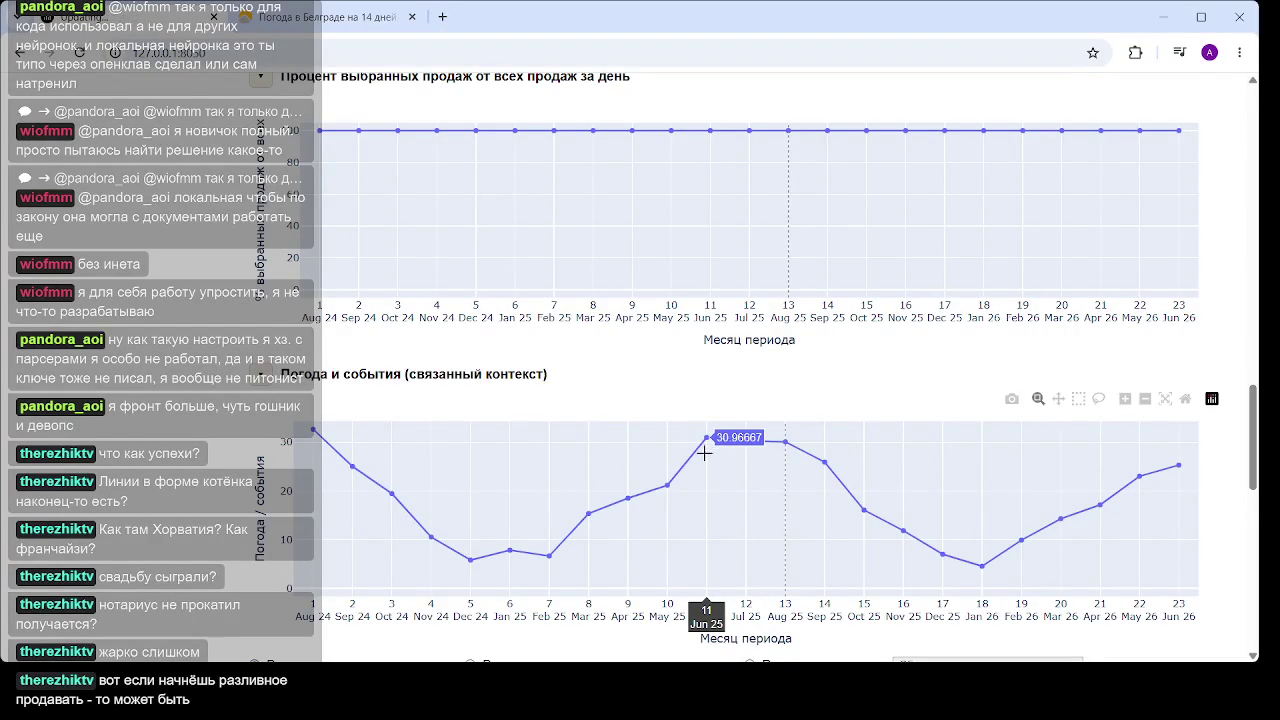
scroll(700, 459, "down", 1)
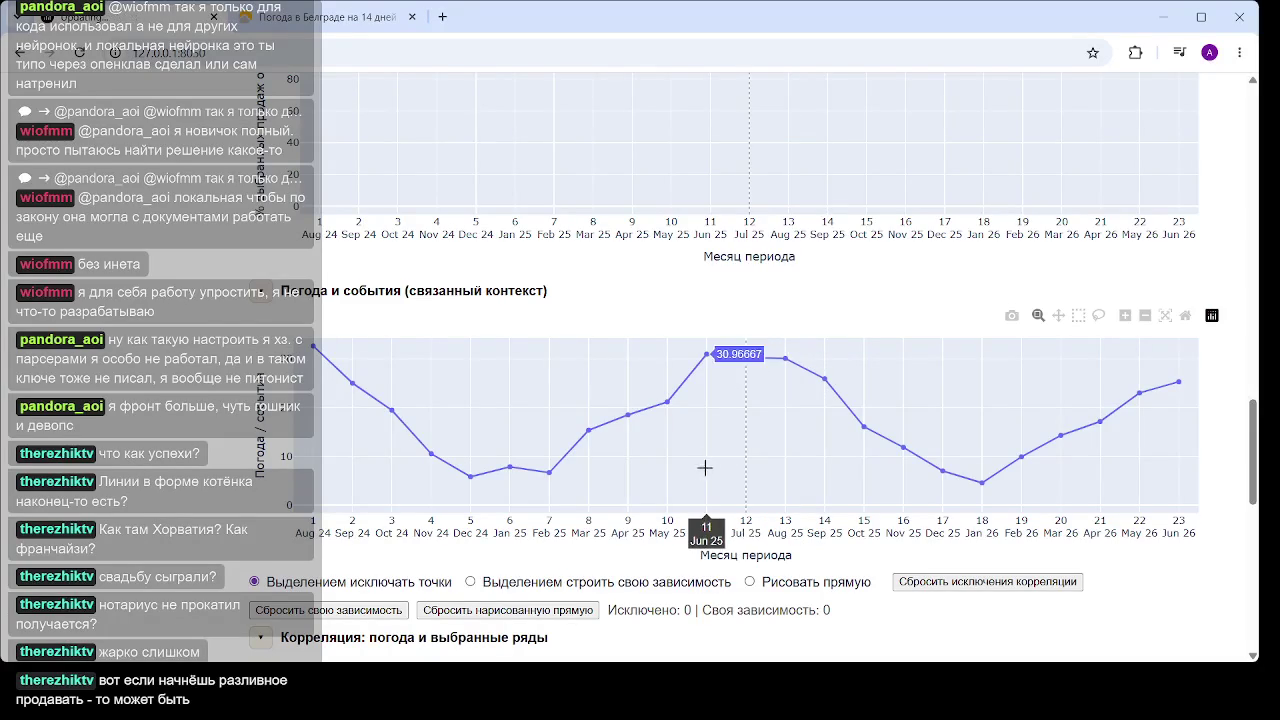
scroll(707, 384, "down", 3)
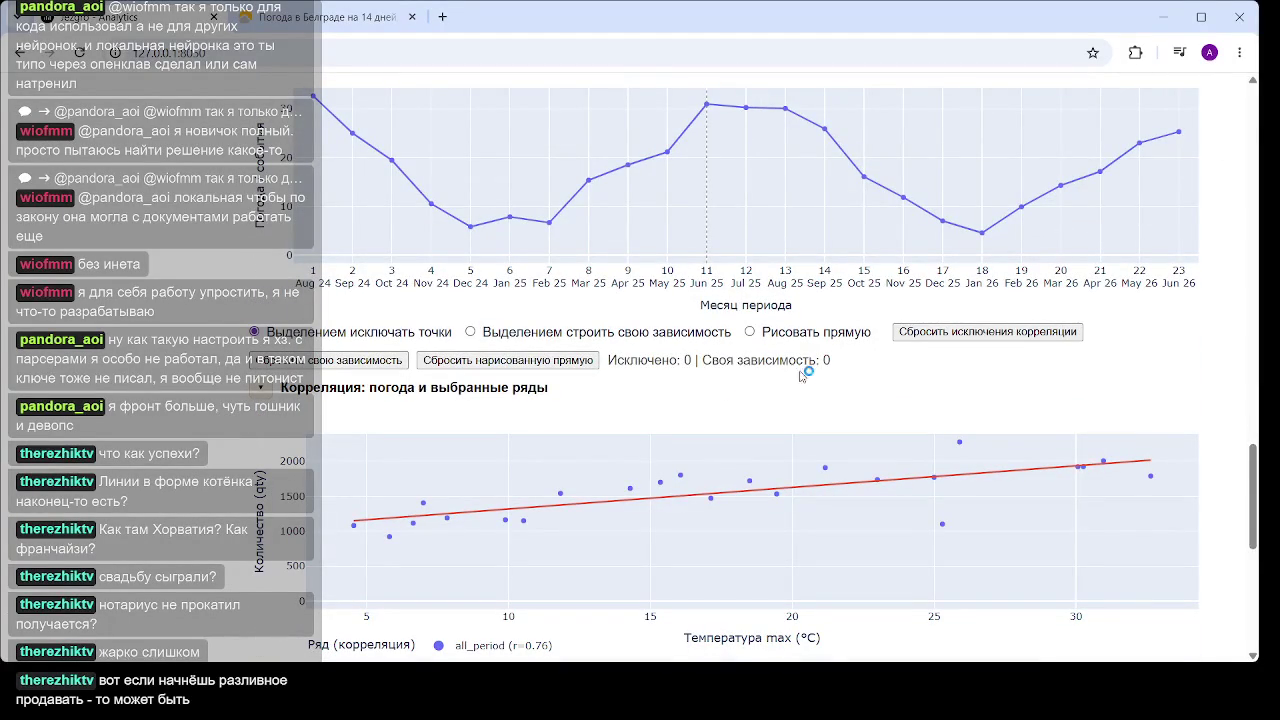
scroll(749, 243, "up", 1)
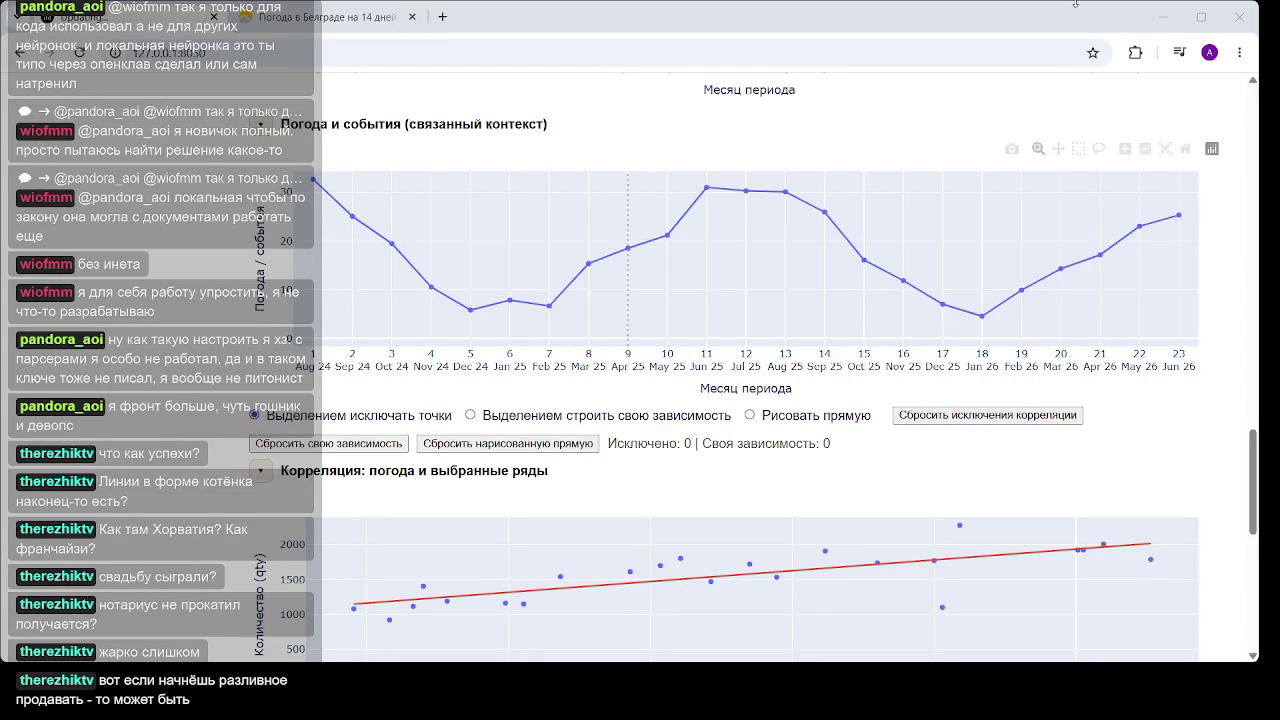
left_click(709, 18)
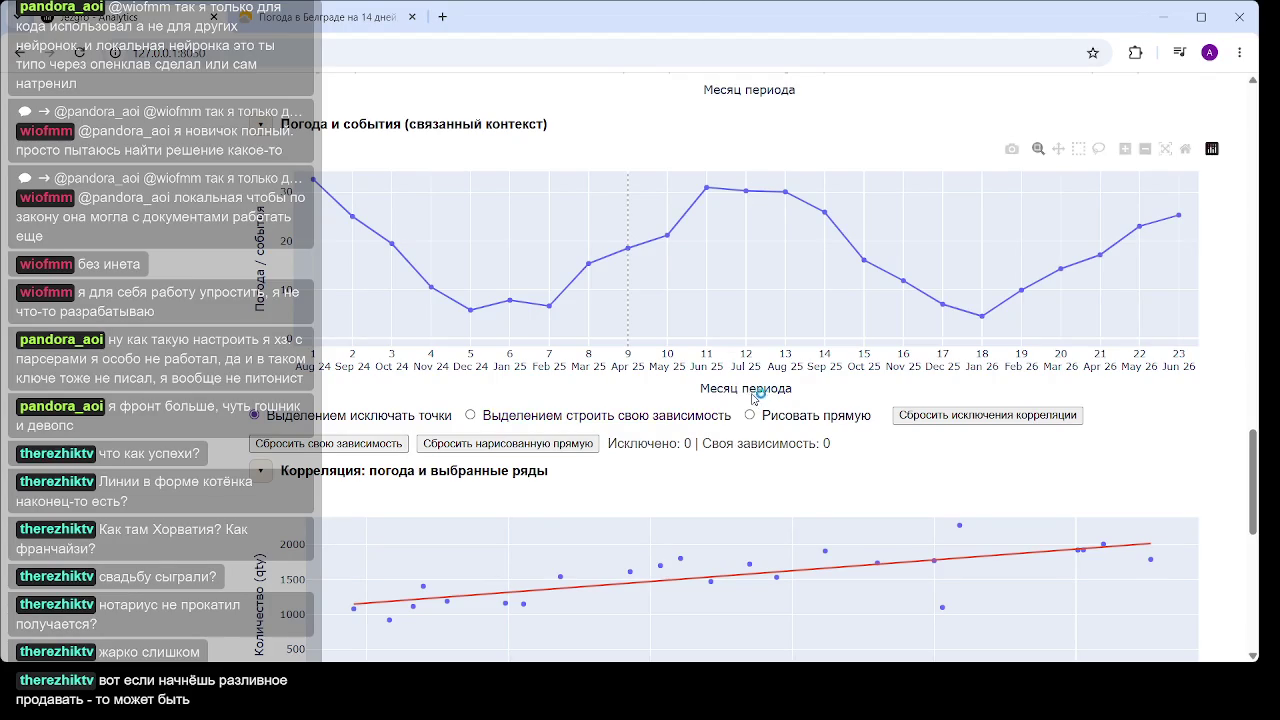
scroll(754, 397, "up", 3)
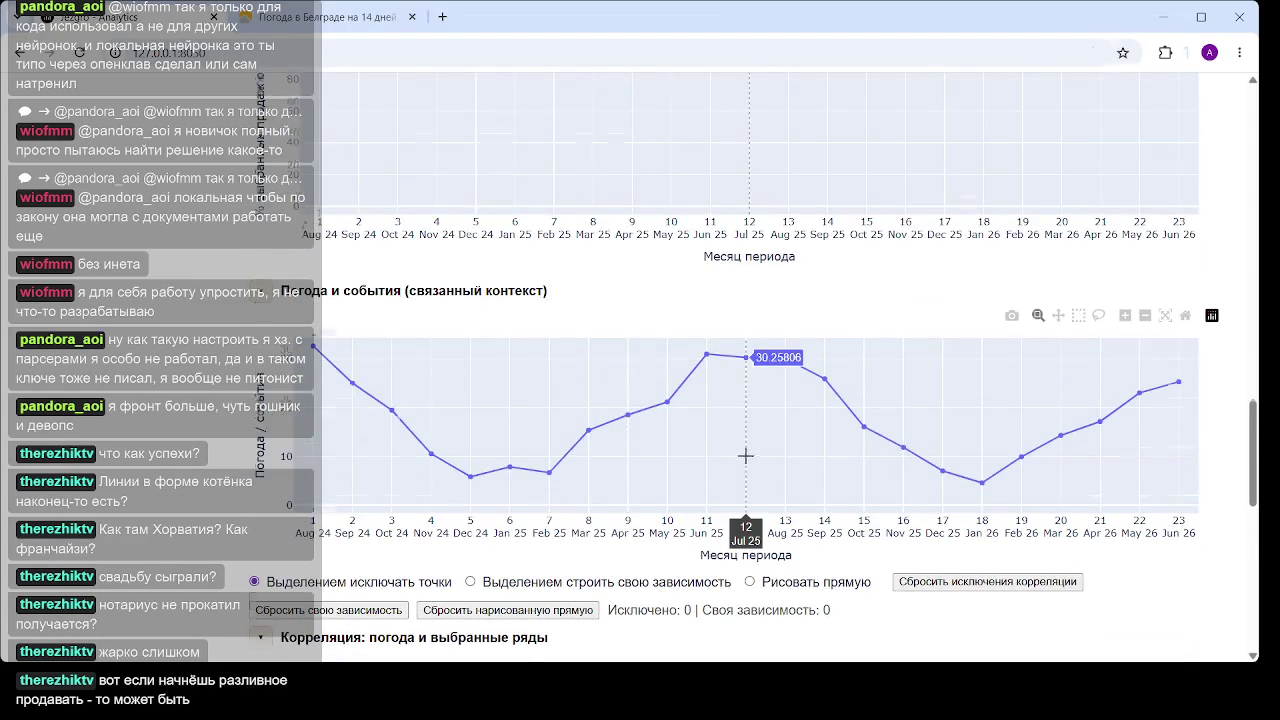
scroll(745, 455, "down", 3)
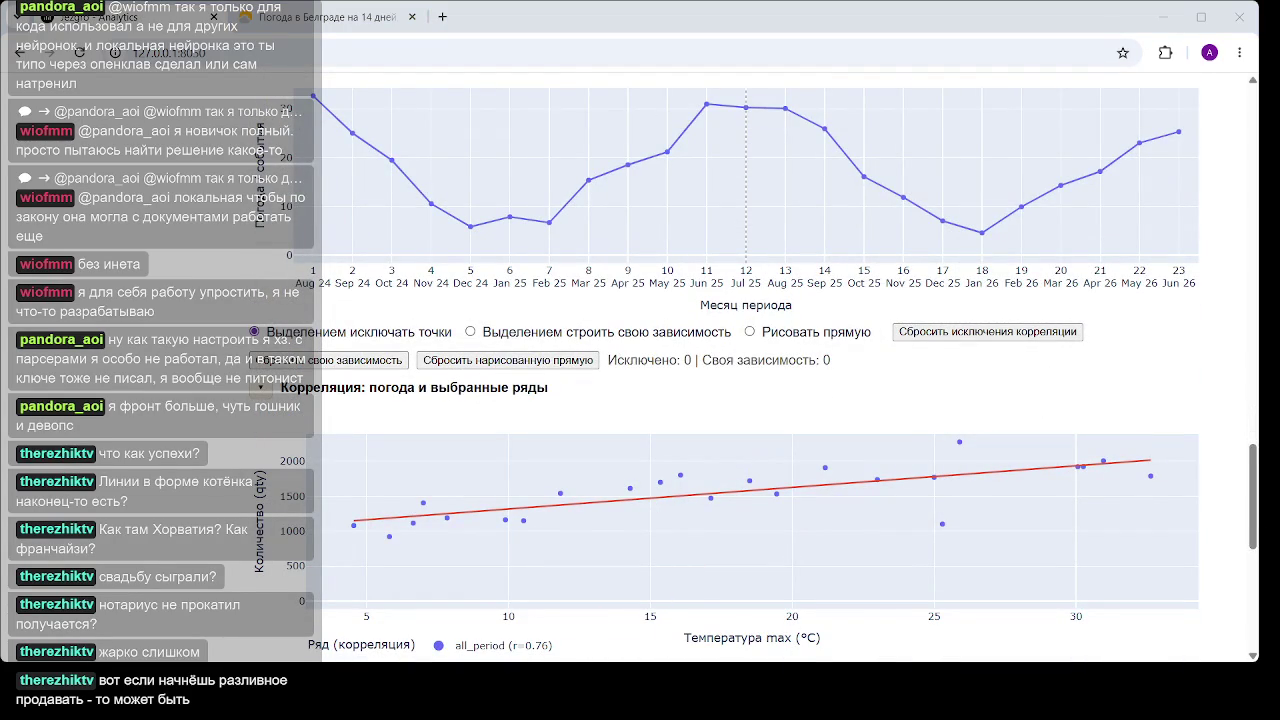
mouse_move(712, 438)
mouse_move(822, 420)
scroll(822, 420, "up", 2)
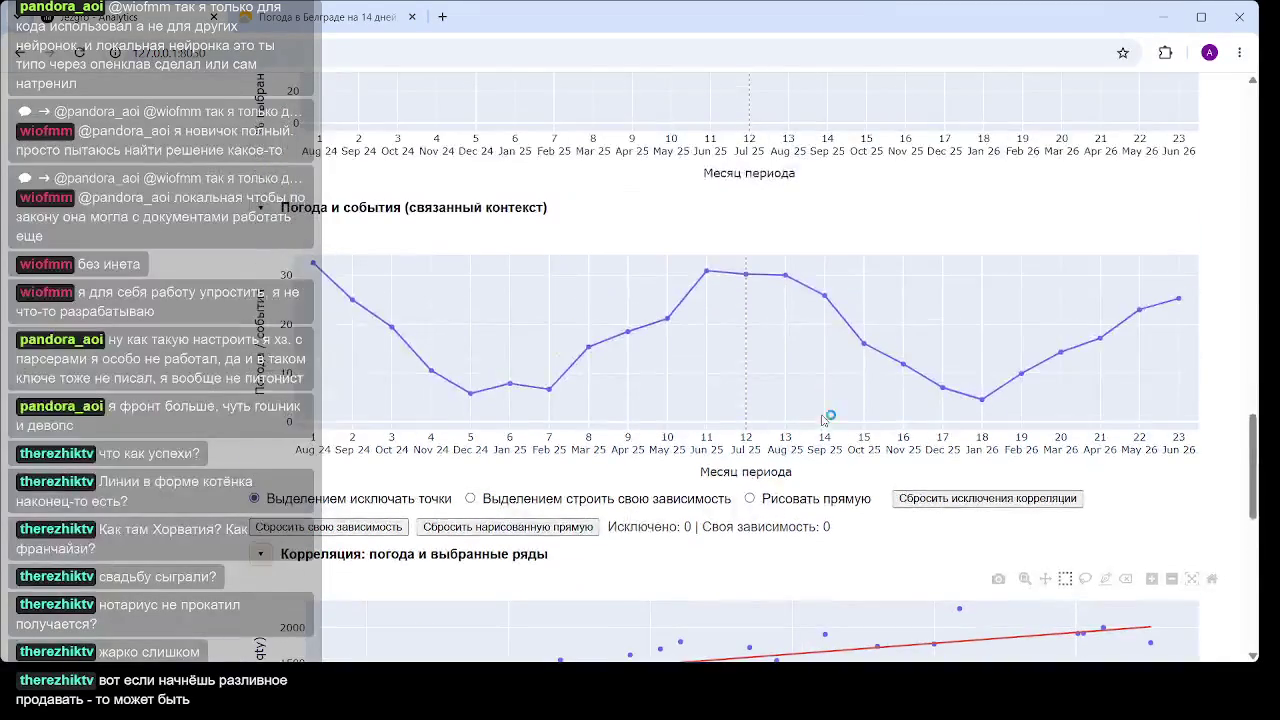
scroll(736, 423, "up", 6)
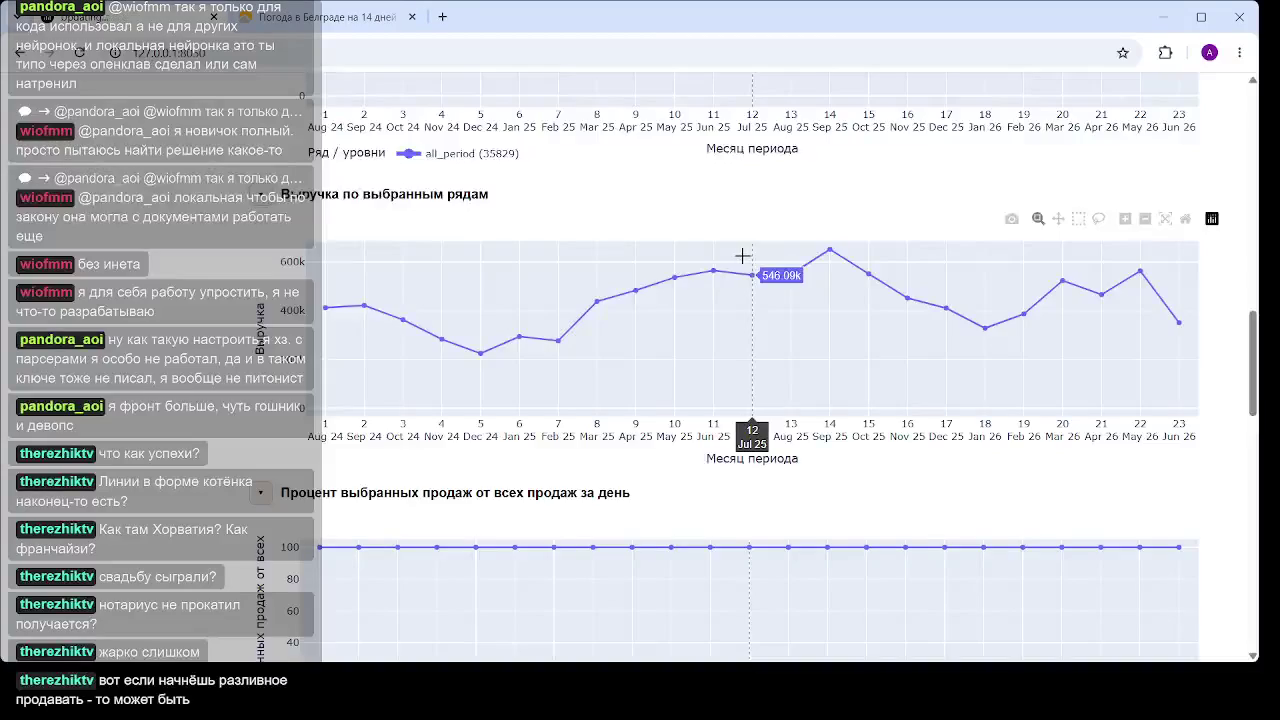
scroll(743, 290, "up", 5)
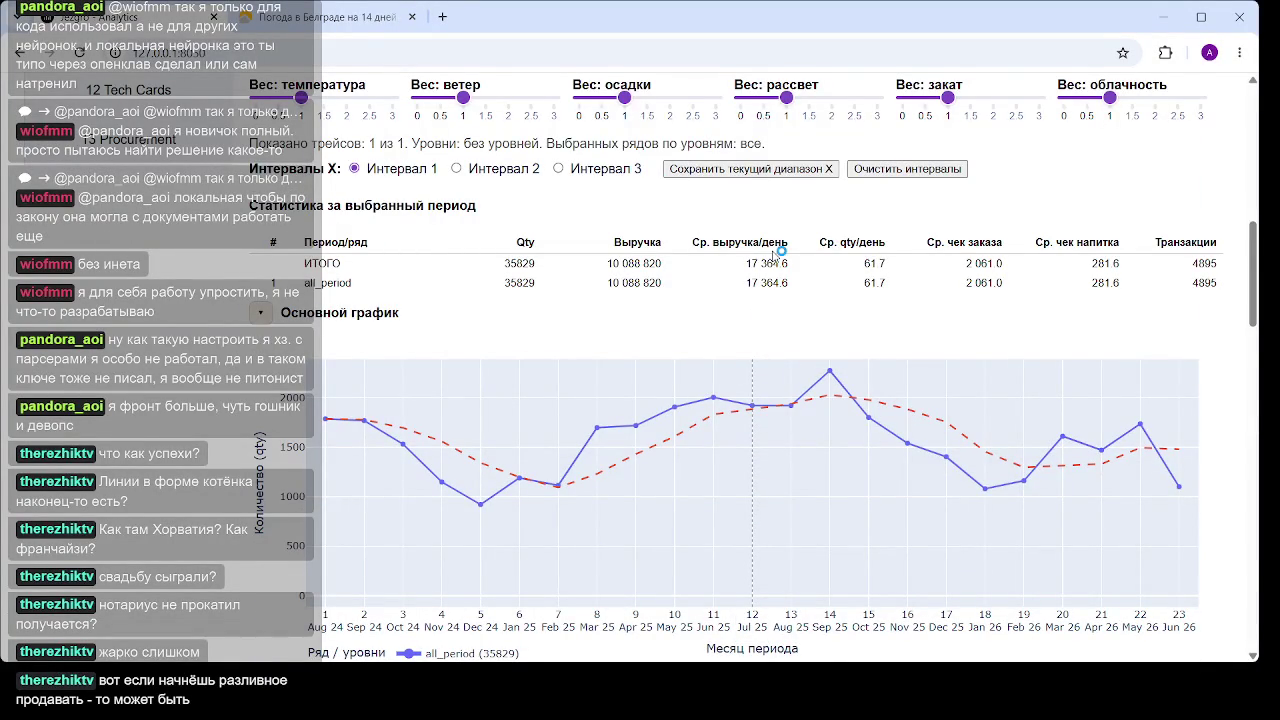
scroll(781, 251, "down", 2)
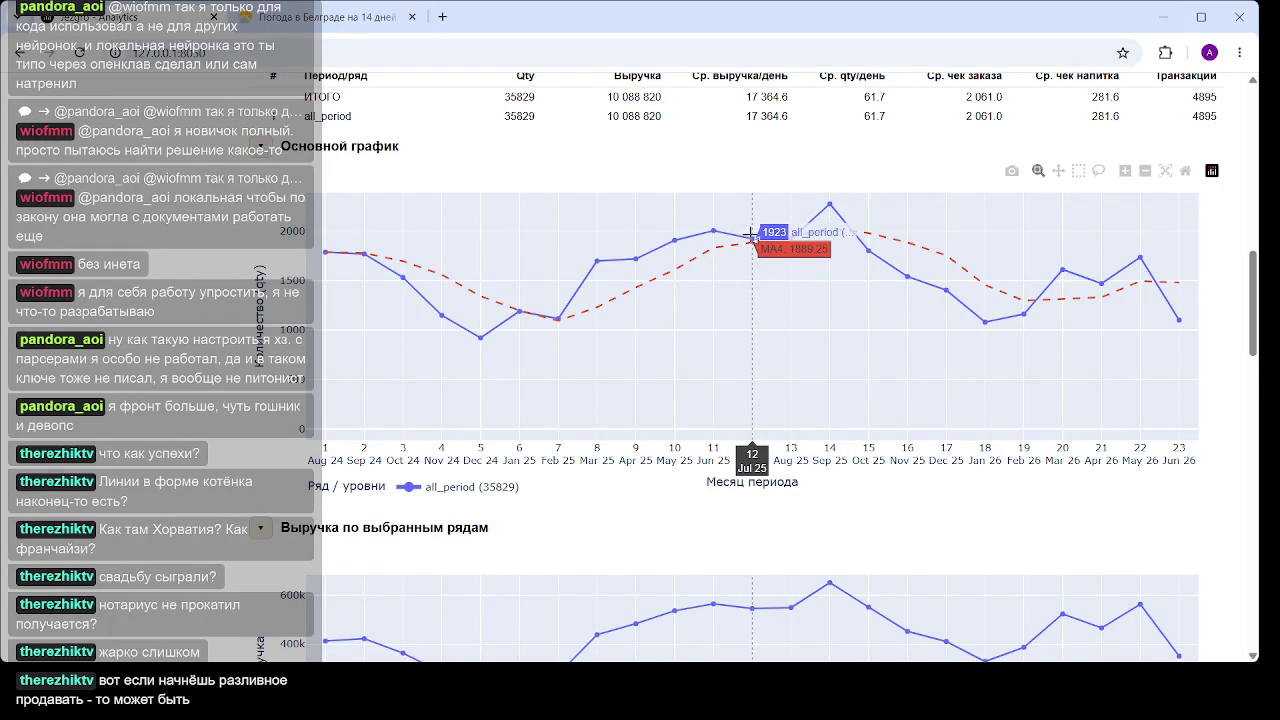
scroll(751, 234, "down", 6)
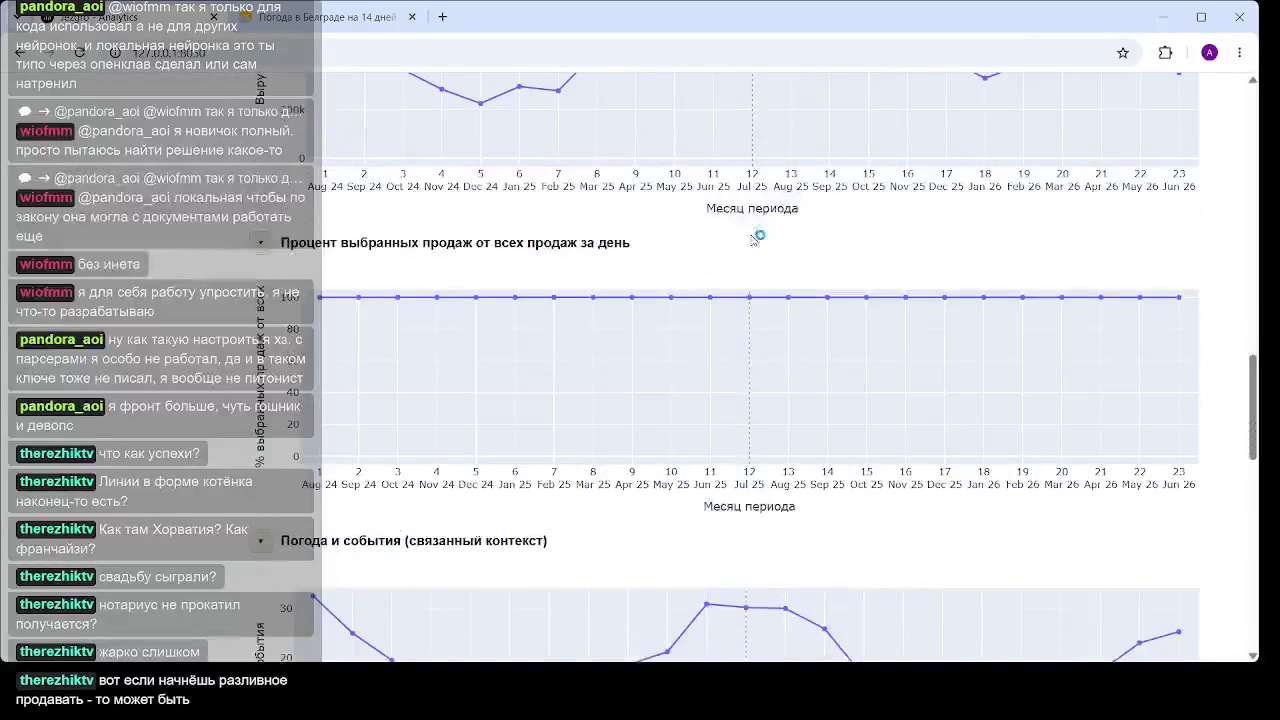
scroll(753, 237, "down", 3)
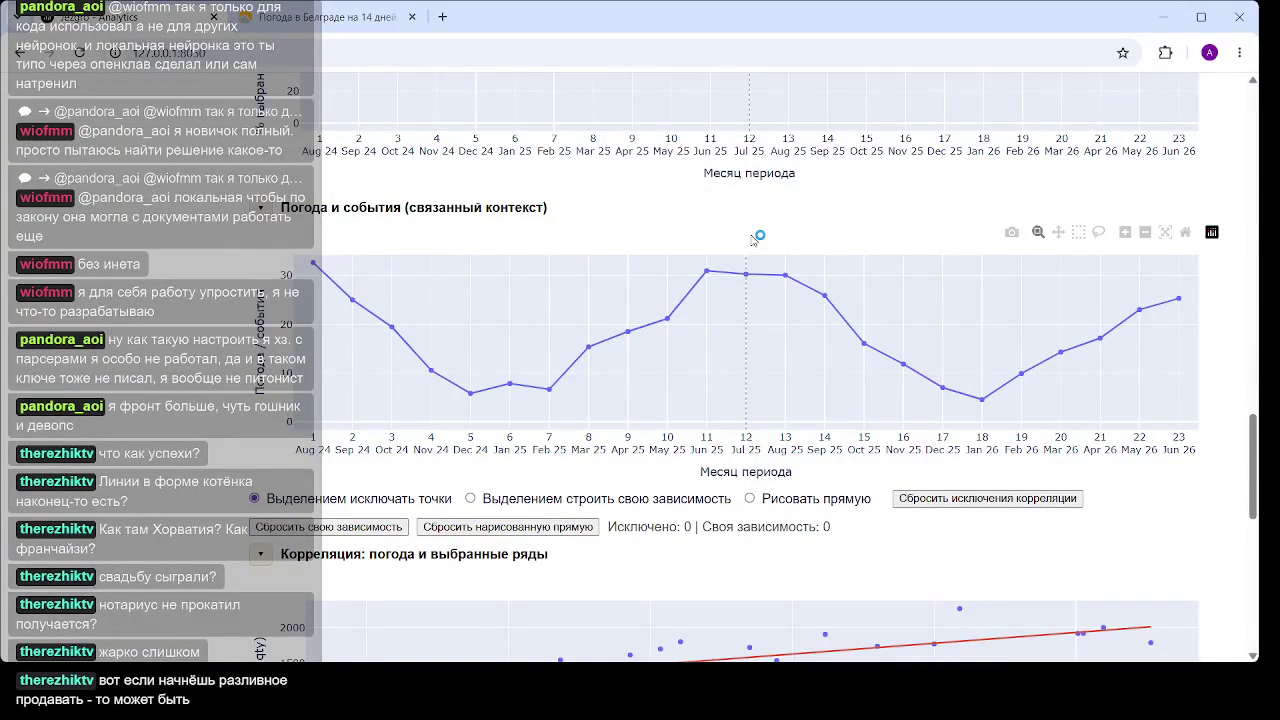
scroll(753, 237, "down", 4)
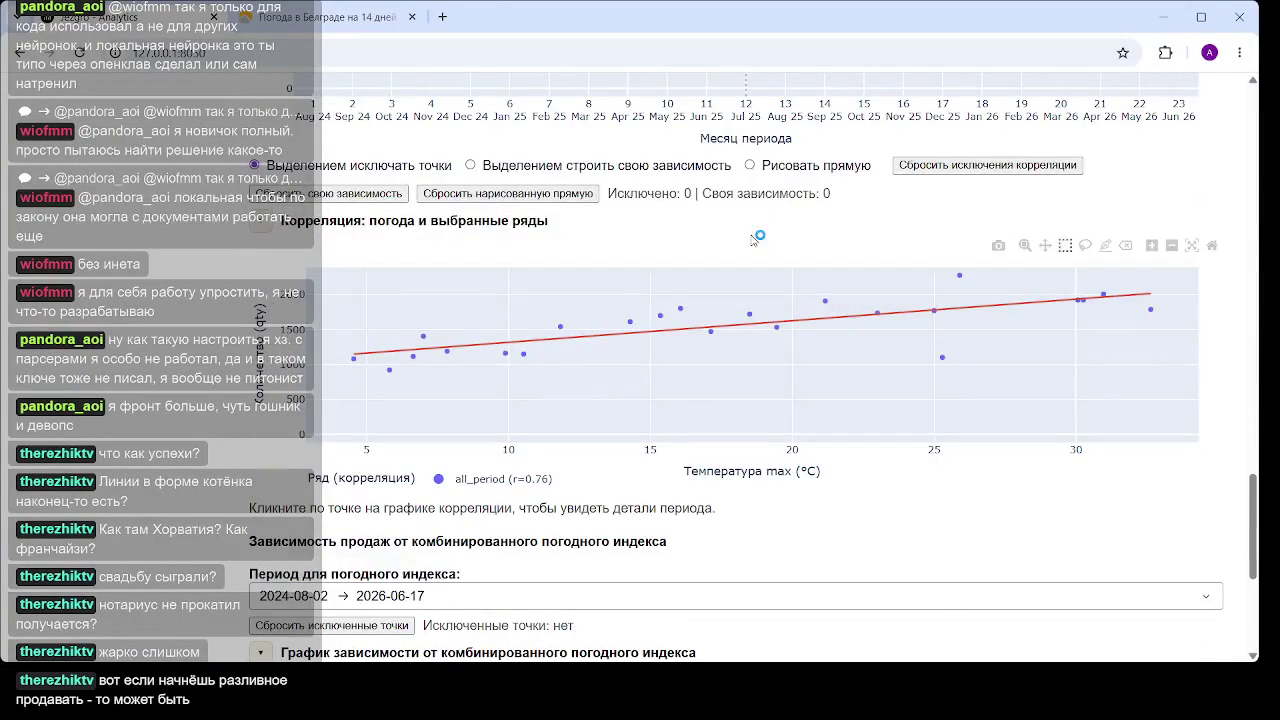
scroll(757, 235, "up", 5)
scroll(745, 248, "up", 8)
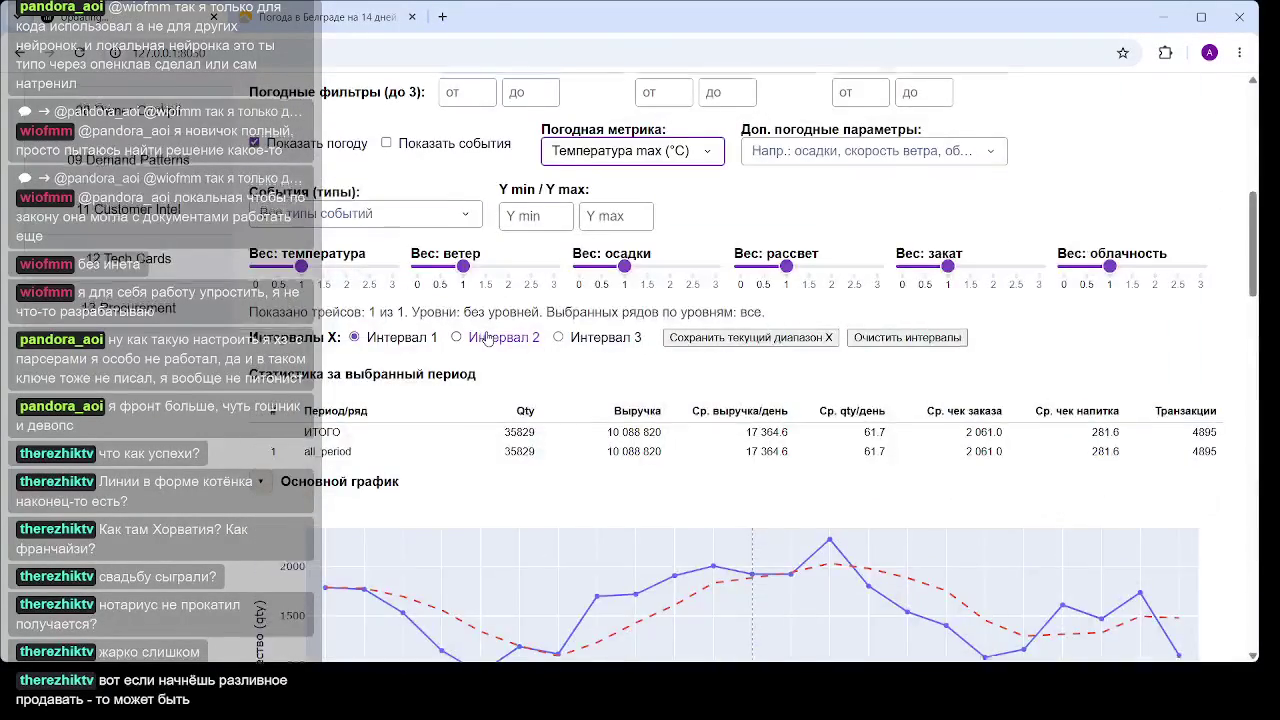
scroll(481, 325, "up", 3)
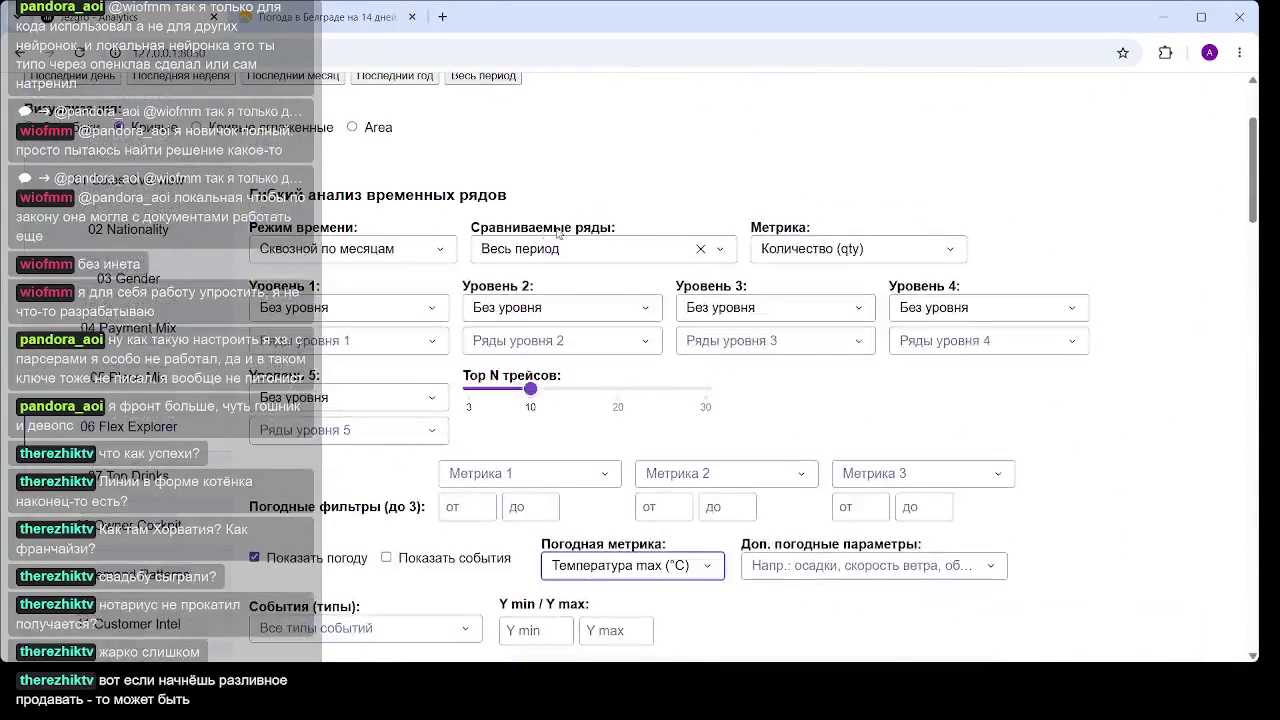
left_click(428, 258)
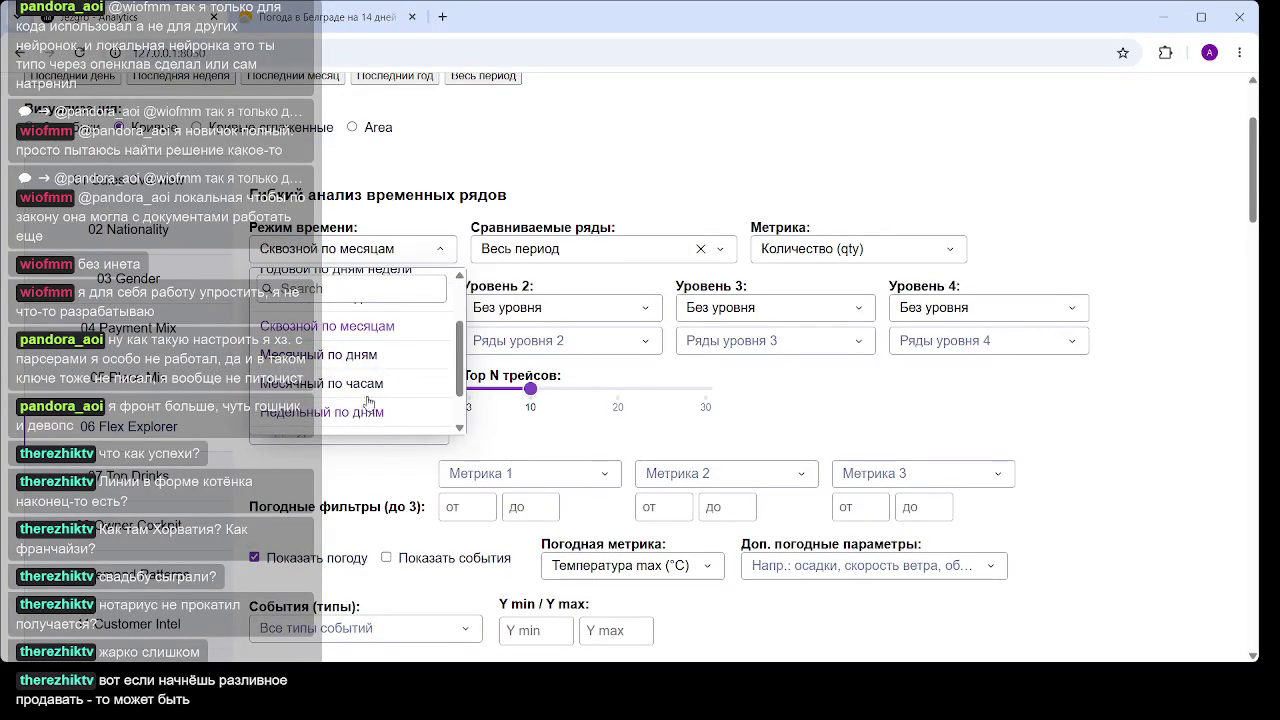
Set Режим времени to 'Годовой по неделям' to compare 2025 and 2026 week by week
scroll(384, 367, "up", 2)
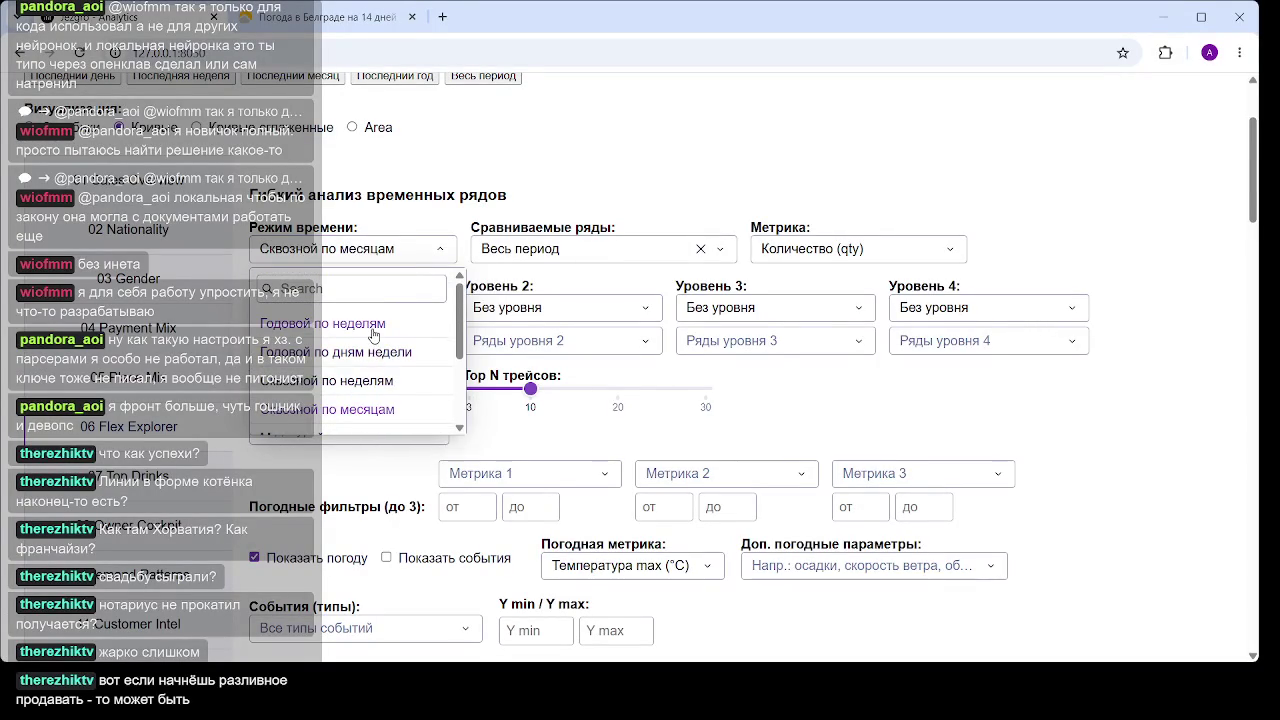
left_click(373, 335)
scroll(766, 333, "down", 5)
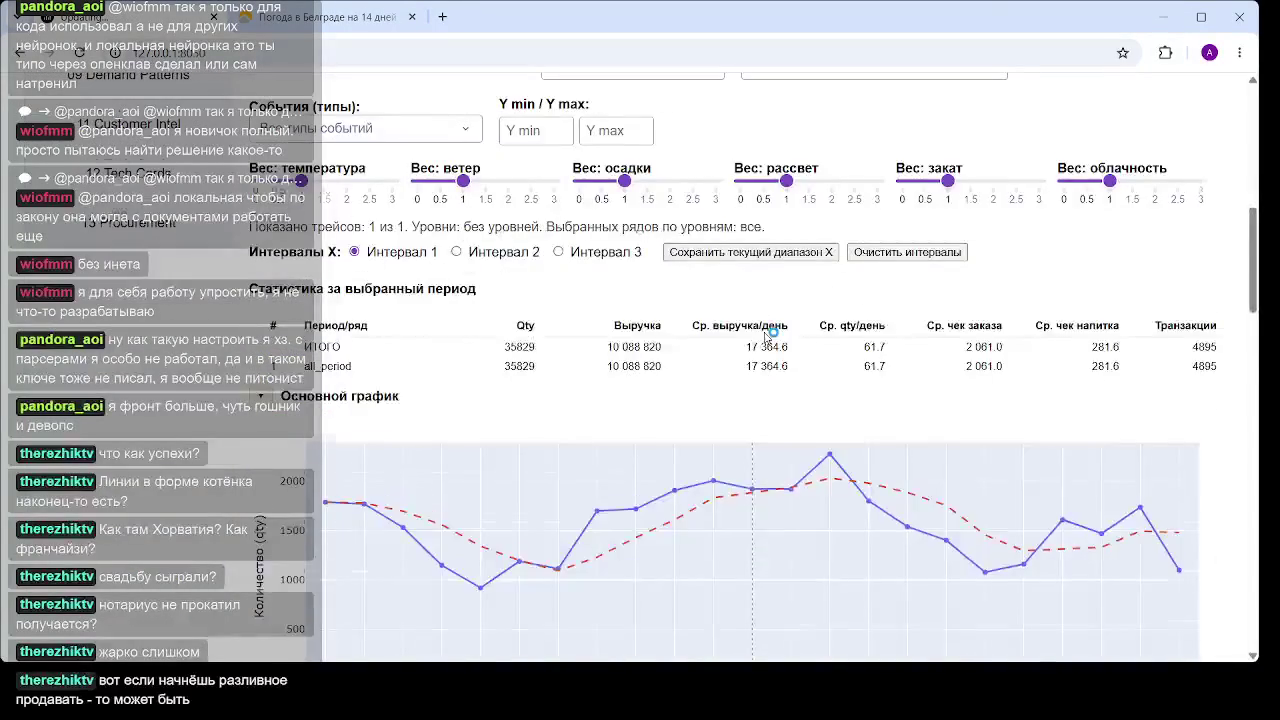
scroll(767, 337, "down", 3)
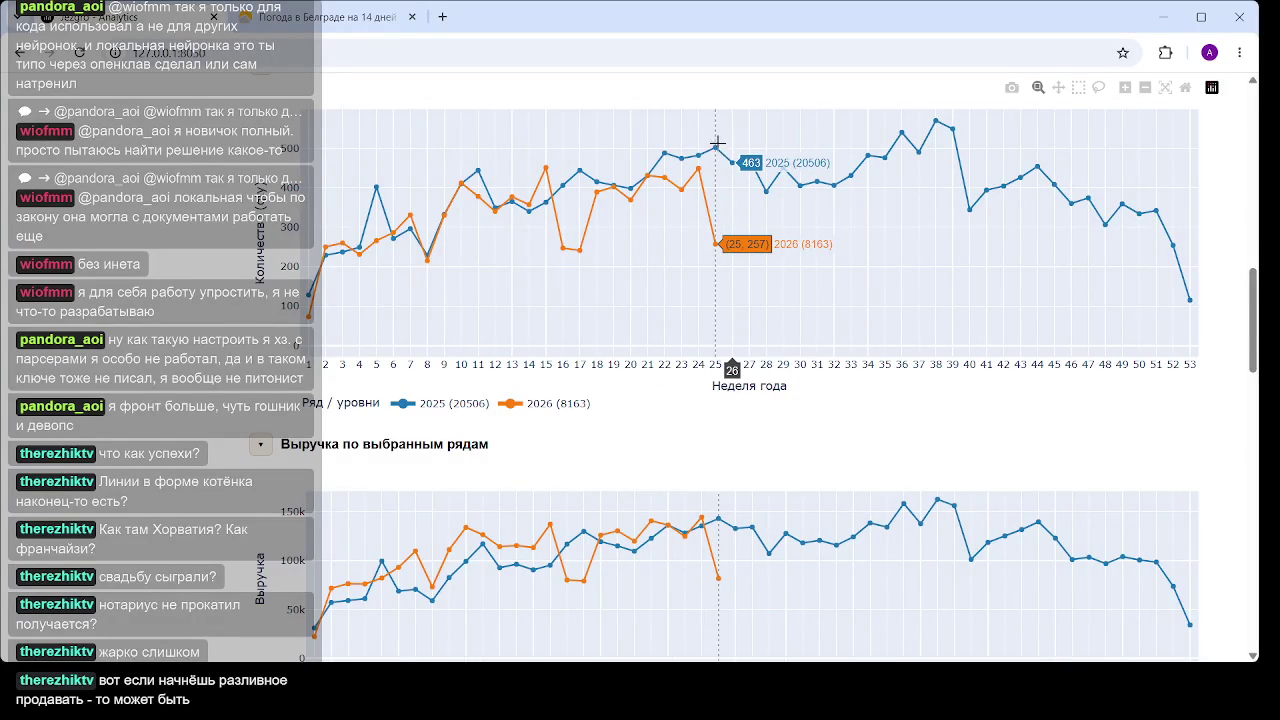
scroll(700, 160, "up", 15)
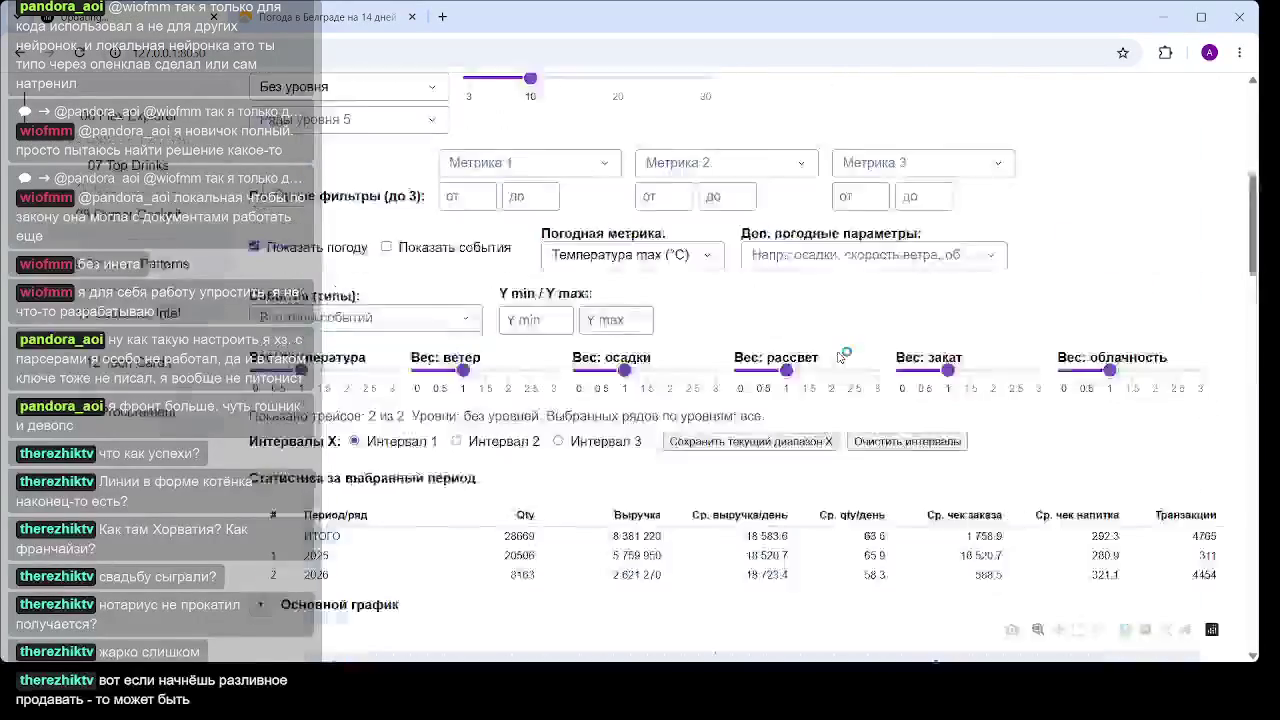
left_click(640, 188)
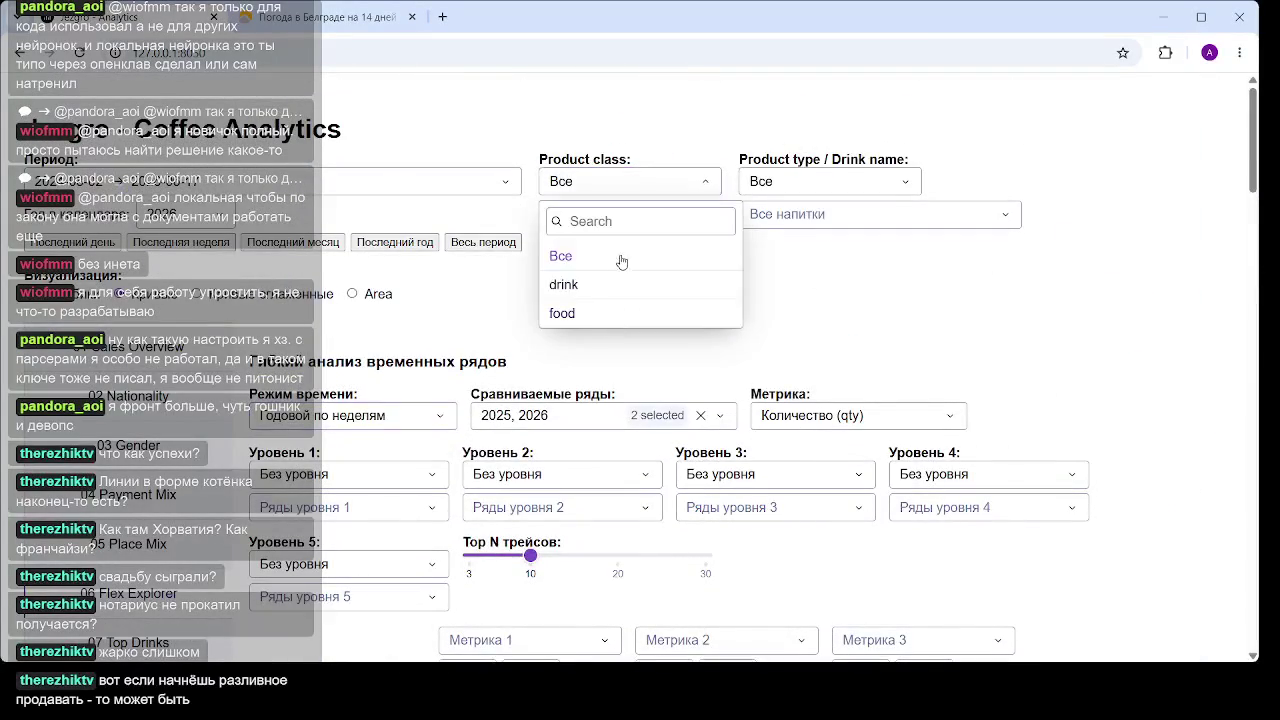
Filter Product class to drink, giving 18478 qty for 2025 and 7873 for 2026
left_click(571, 284)
scroll(937, 302, "down", 8)
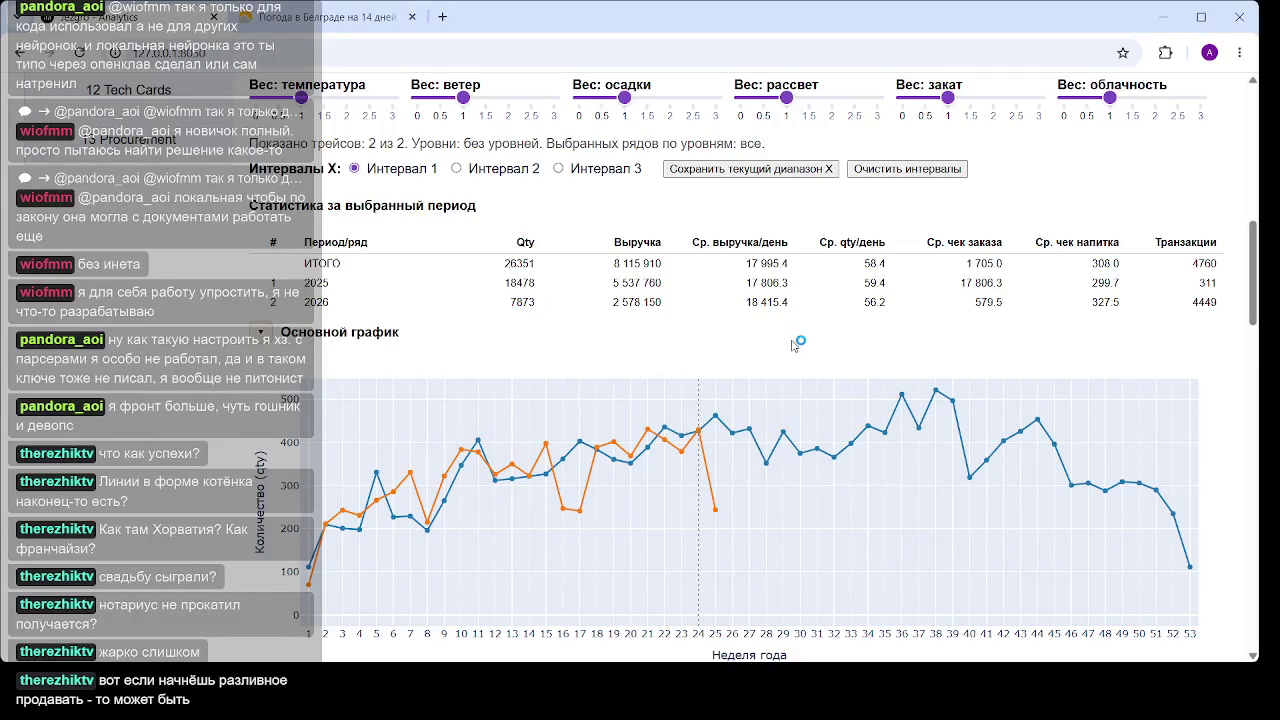
scroll(773, 355, "down", 1)
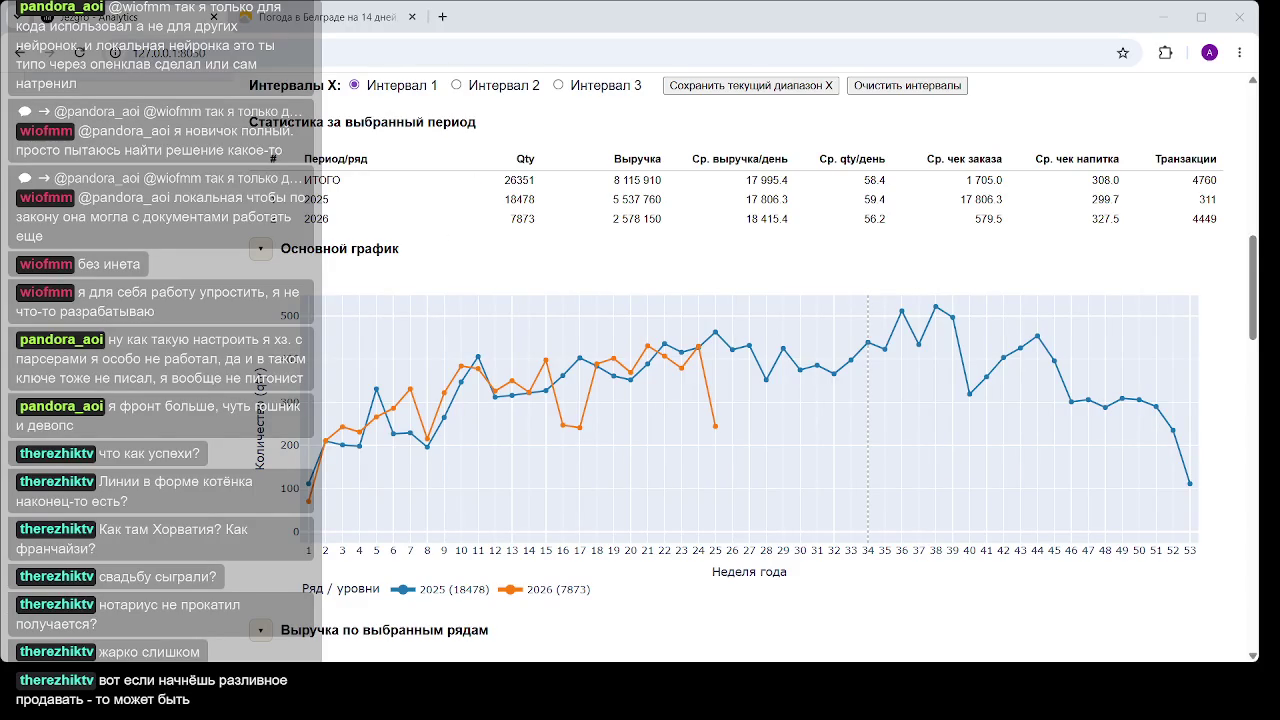
left_click(443, 18)
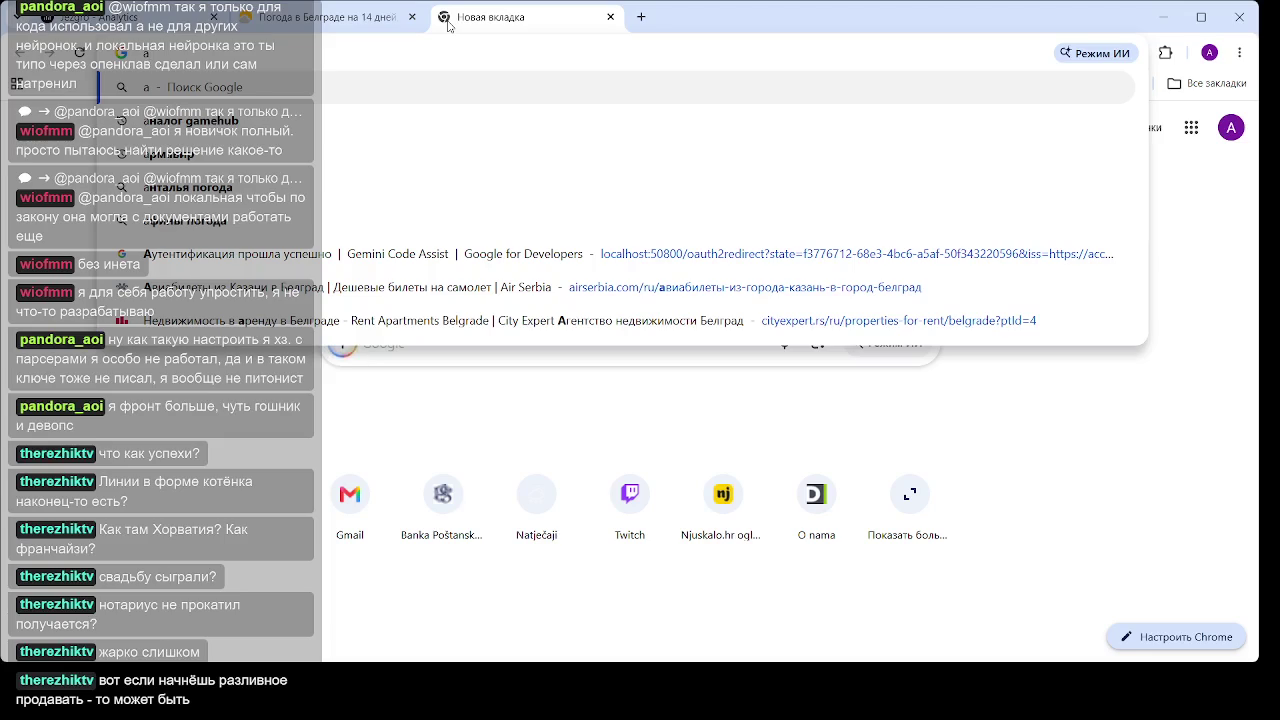
Search Google for 'афогато' from the new tab's address bar
type("афогато")
key("Return")
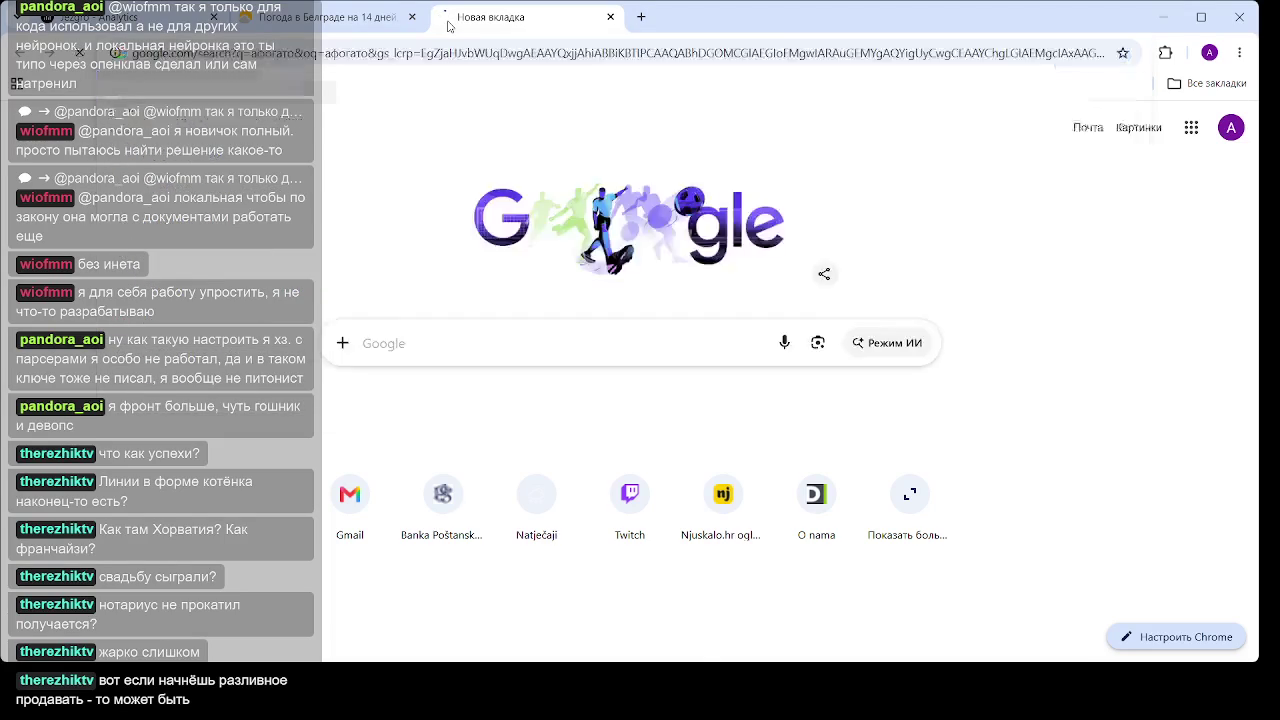
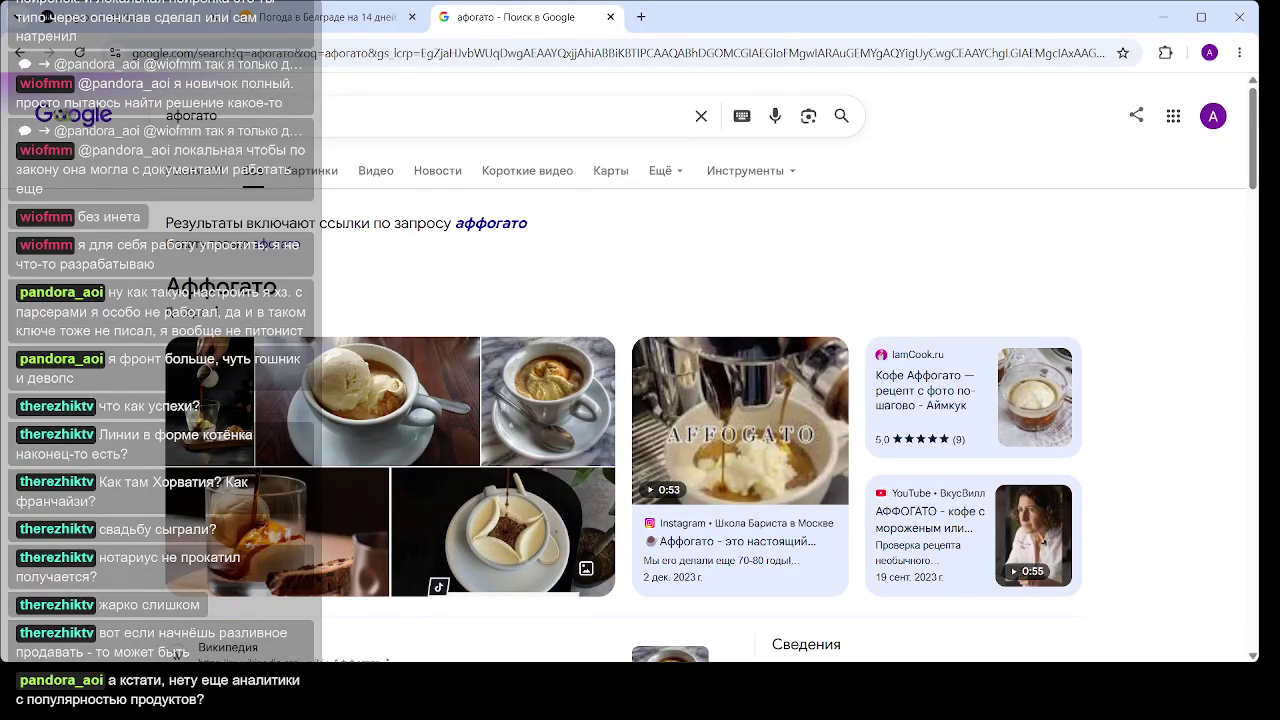
On the dashboard tab, set the first breakdown level (Уровень 1) to drink_name
left_click(116, 22)
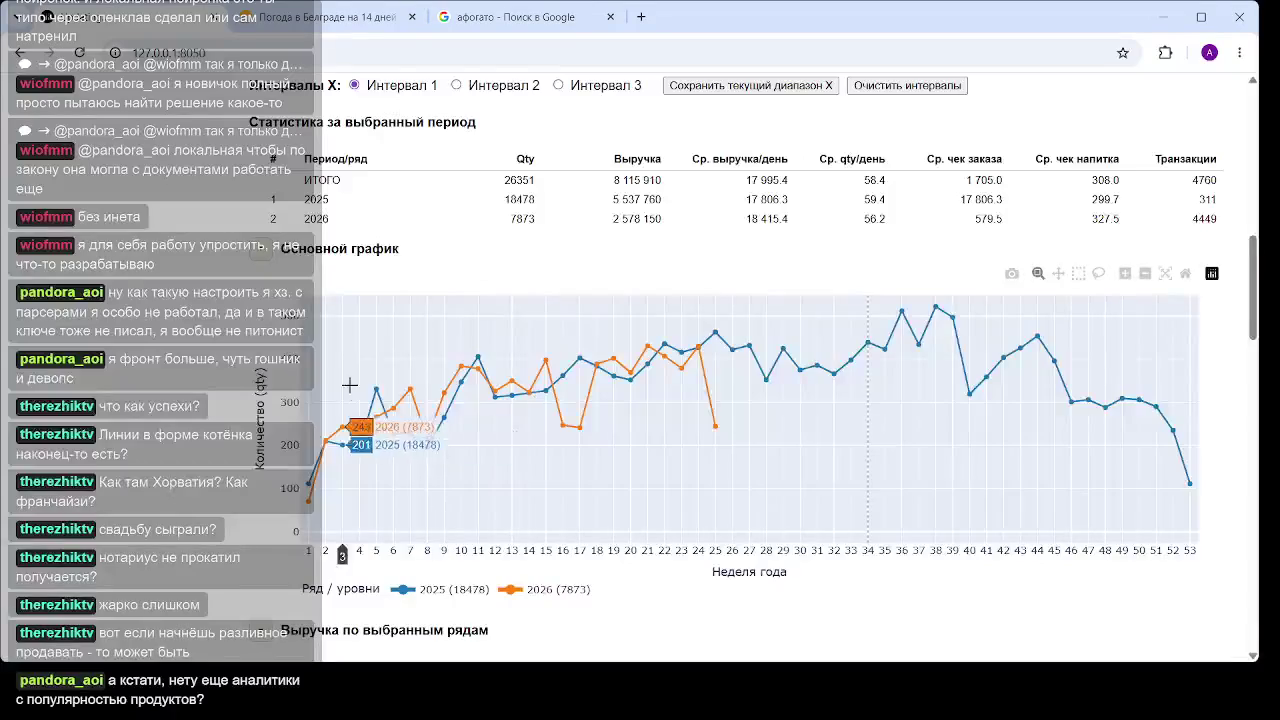
scroll(449, 370, "up", 10)
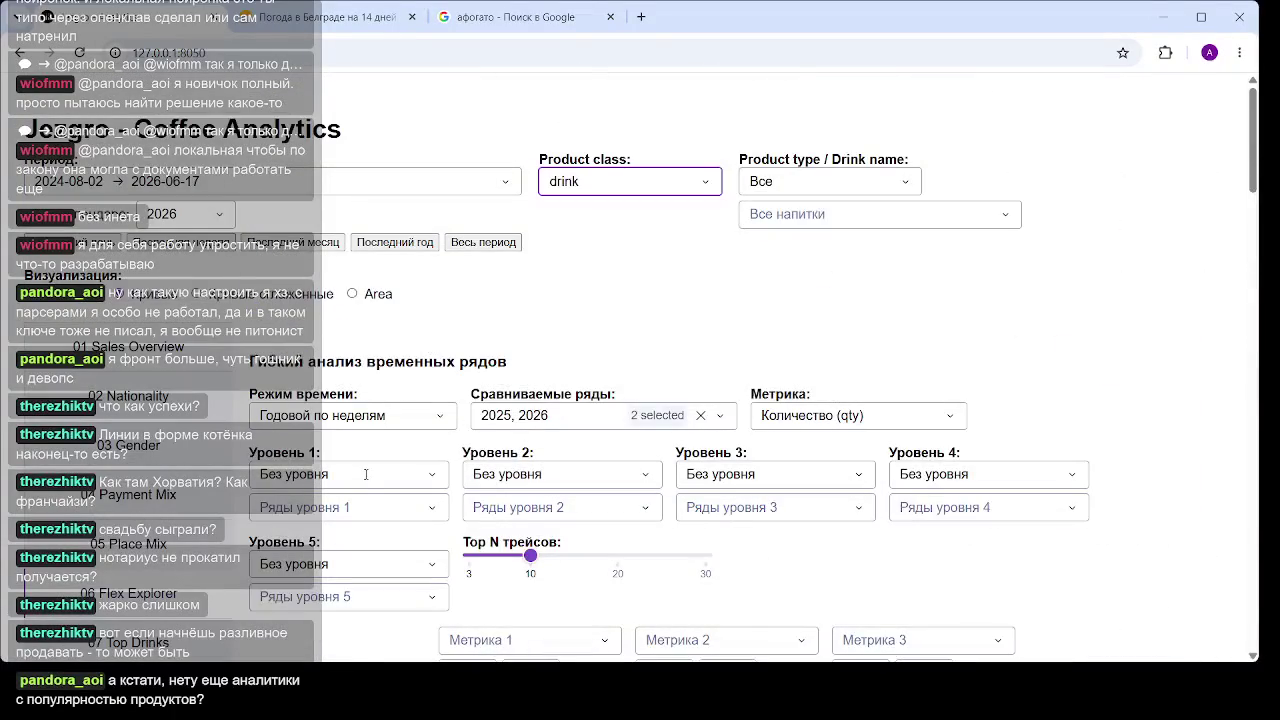
left_click(371, 480)
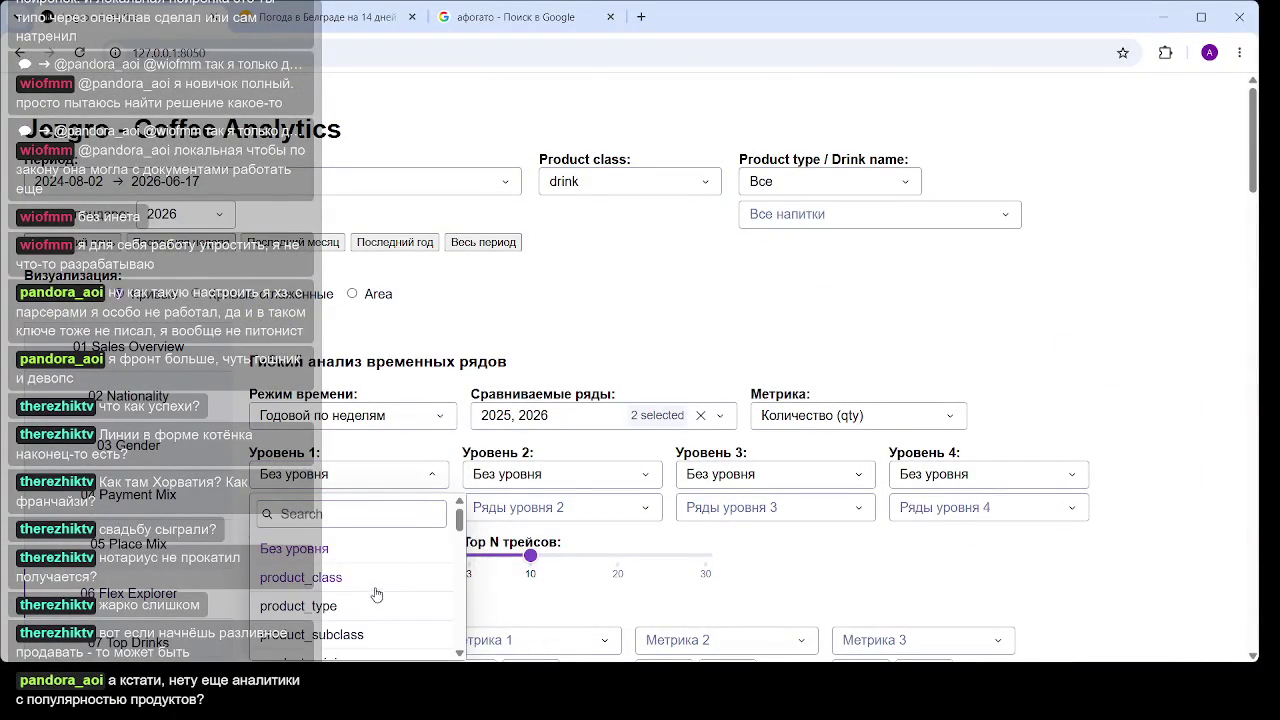
scroll(380, 560, "down", 3)
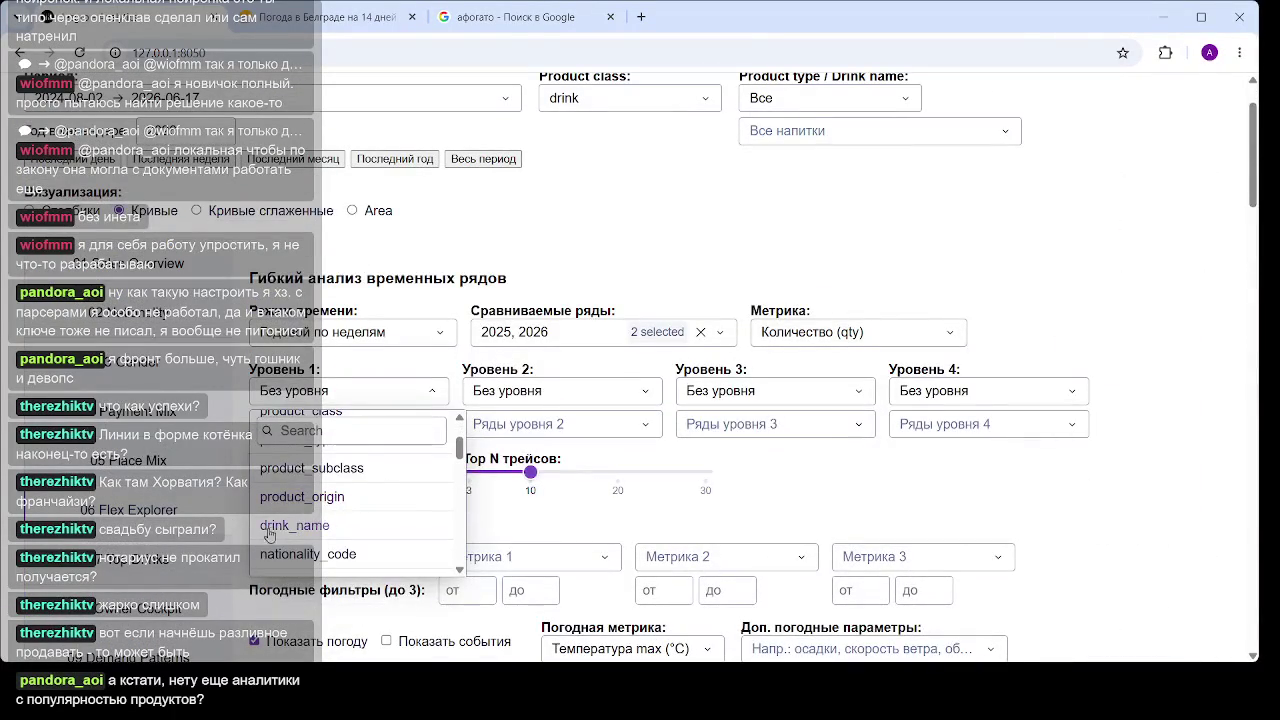
left_click(279, 530)
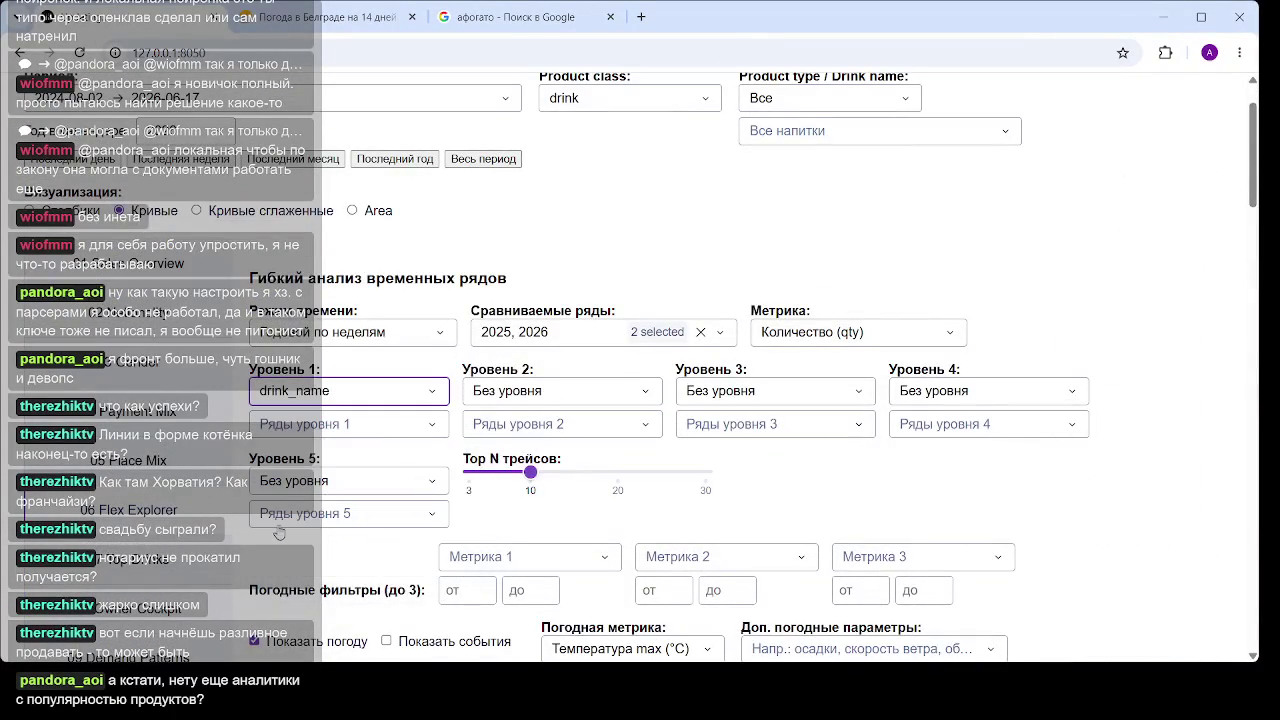
Check the level-1 drink series list and review the chart showing 10 of 83 traces
left_click(396, 425)
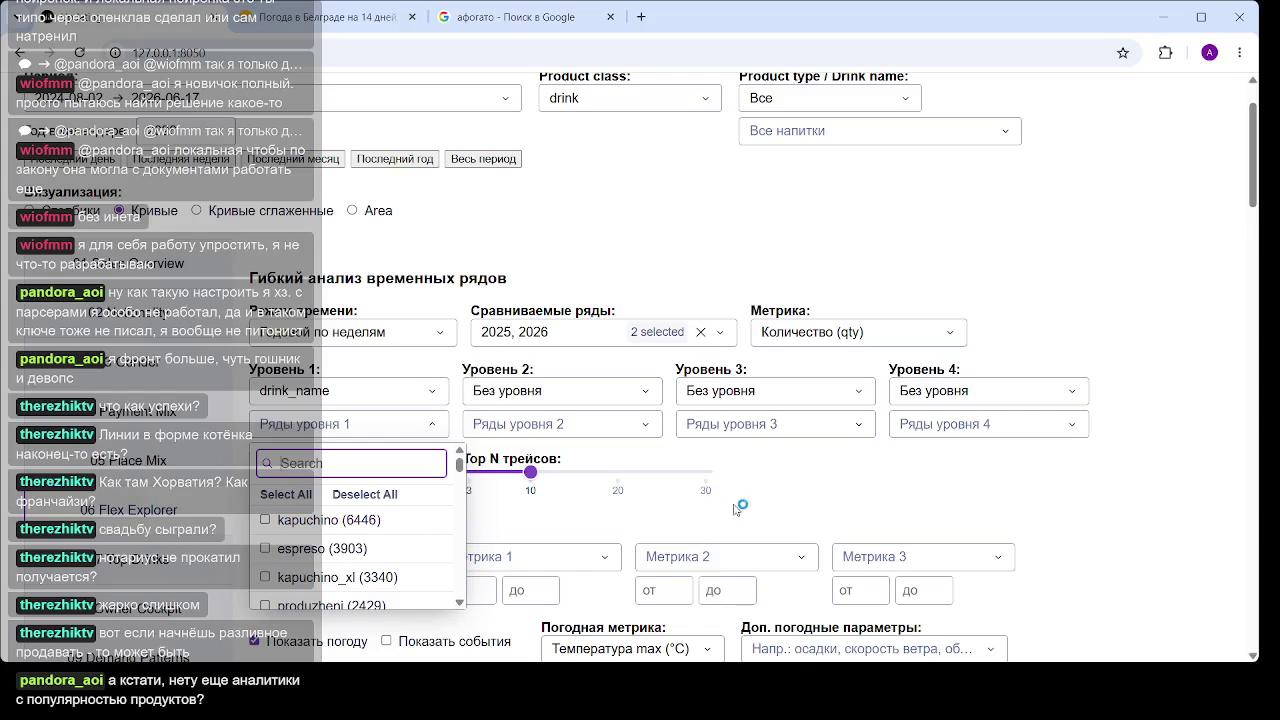
left_click(932, 487)
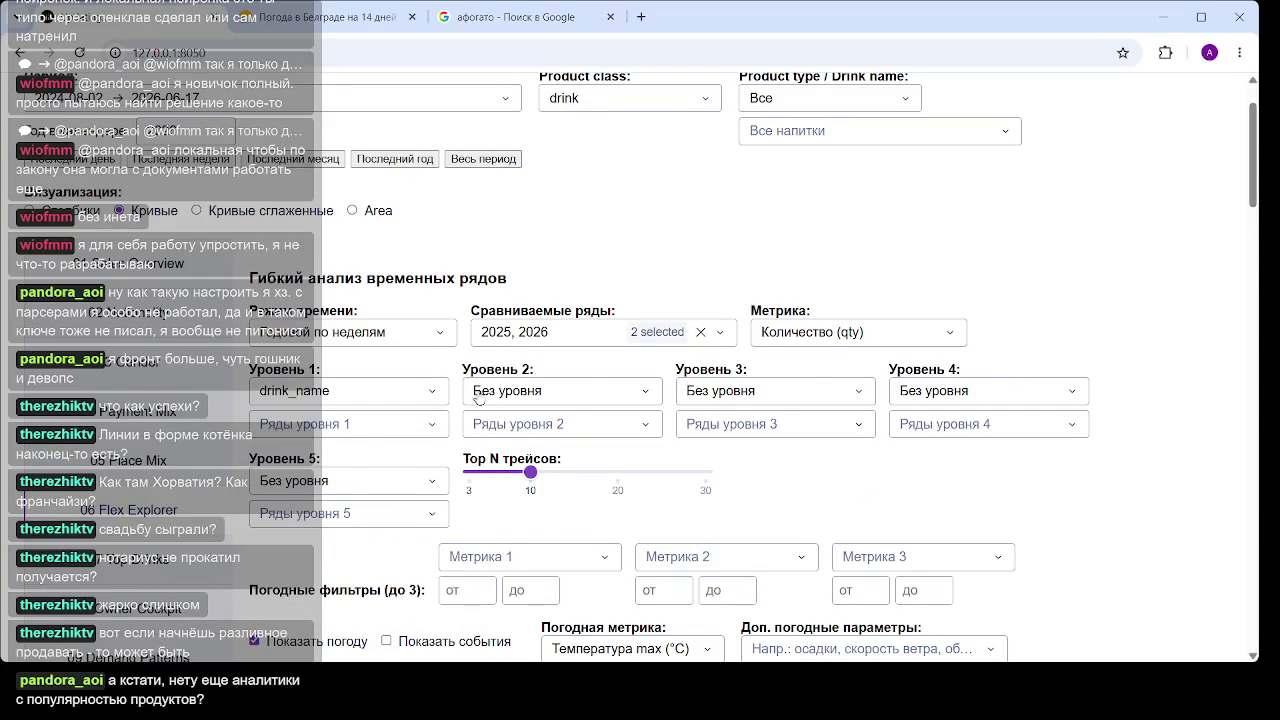
scroll(822, 372, "down", 5)
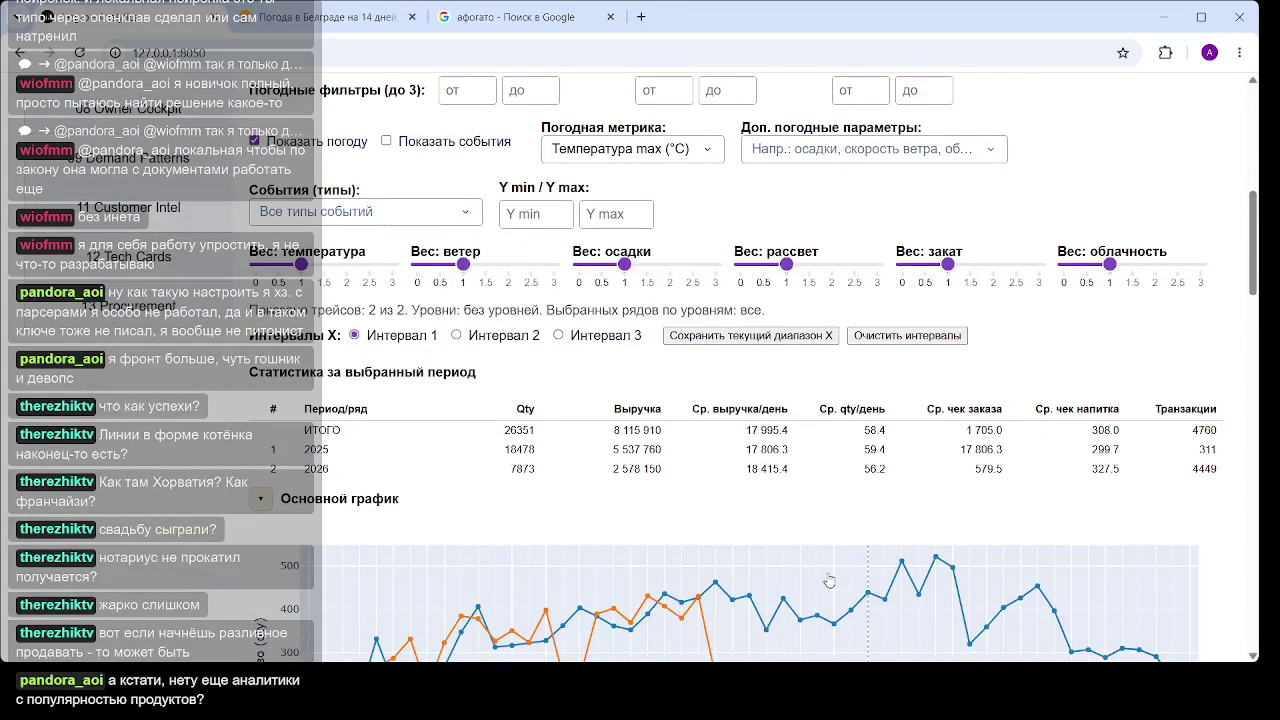
scroll(827, 440, "down", 3)
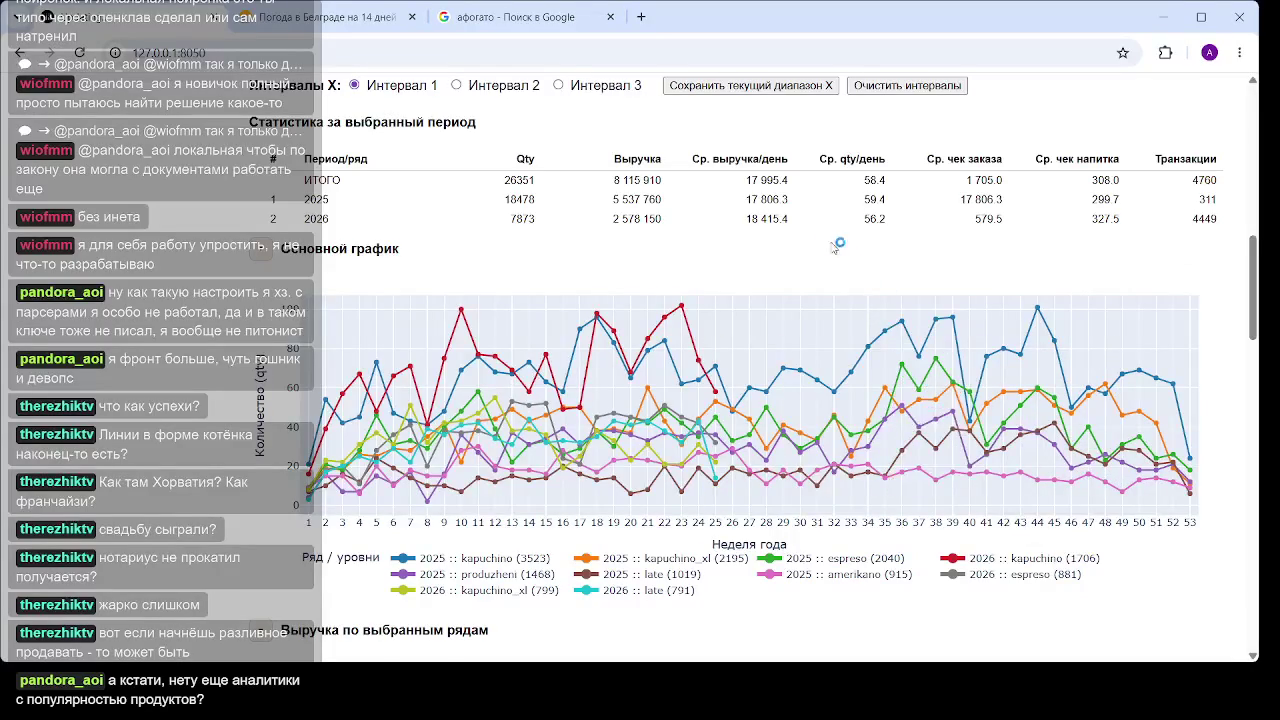
scroll(780, 236, "up", 7)
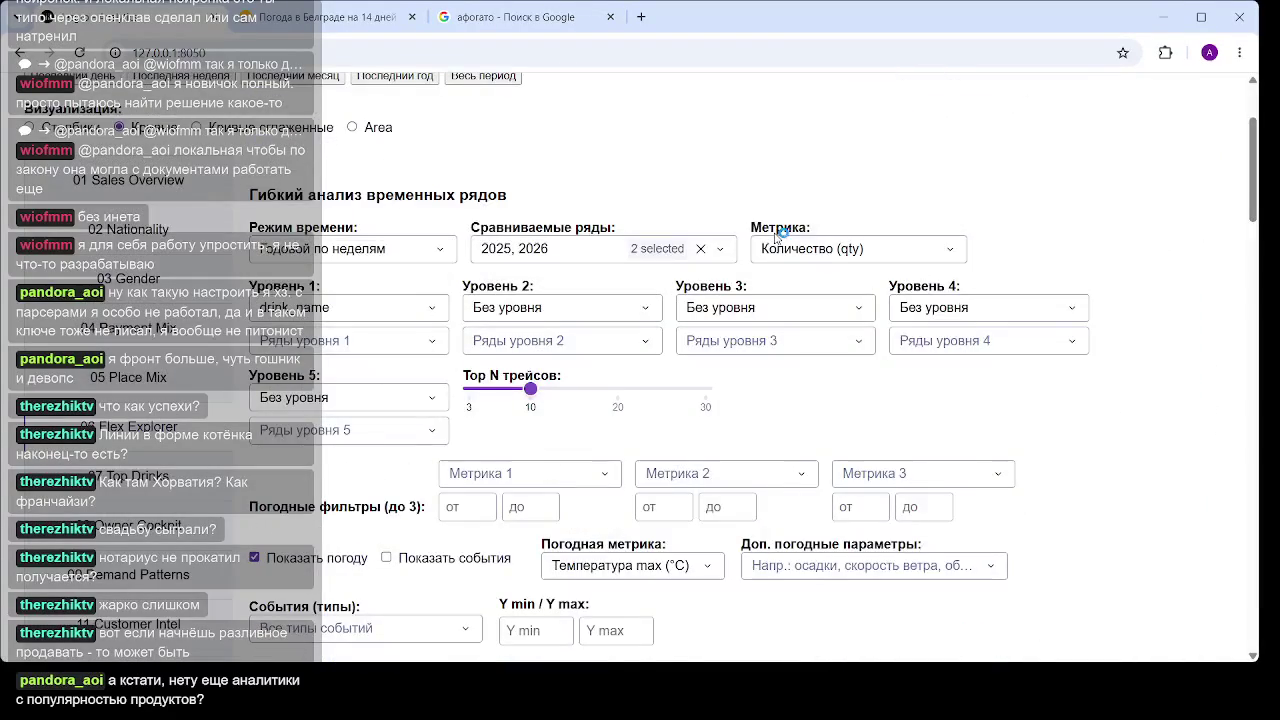
scroll(778, 236, "down", 8)
scroll(724, 240, "up", 4)
scroll(724, 240, "up", 4)
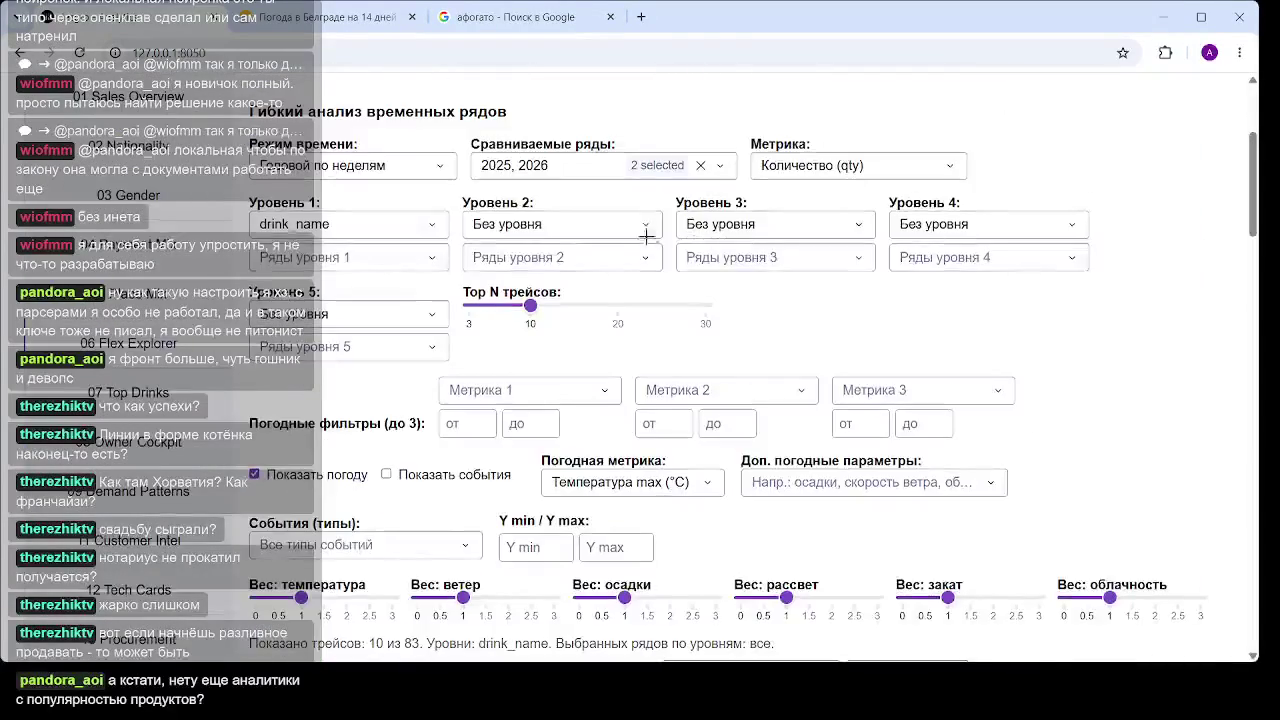
left_click(662, 175)
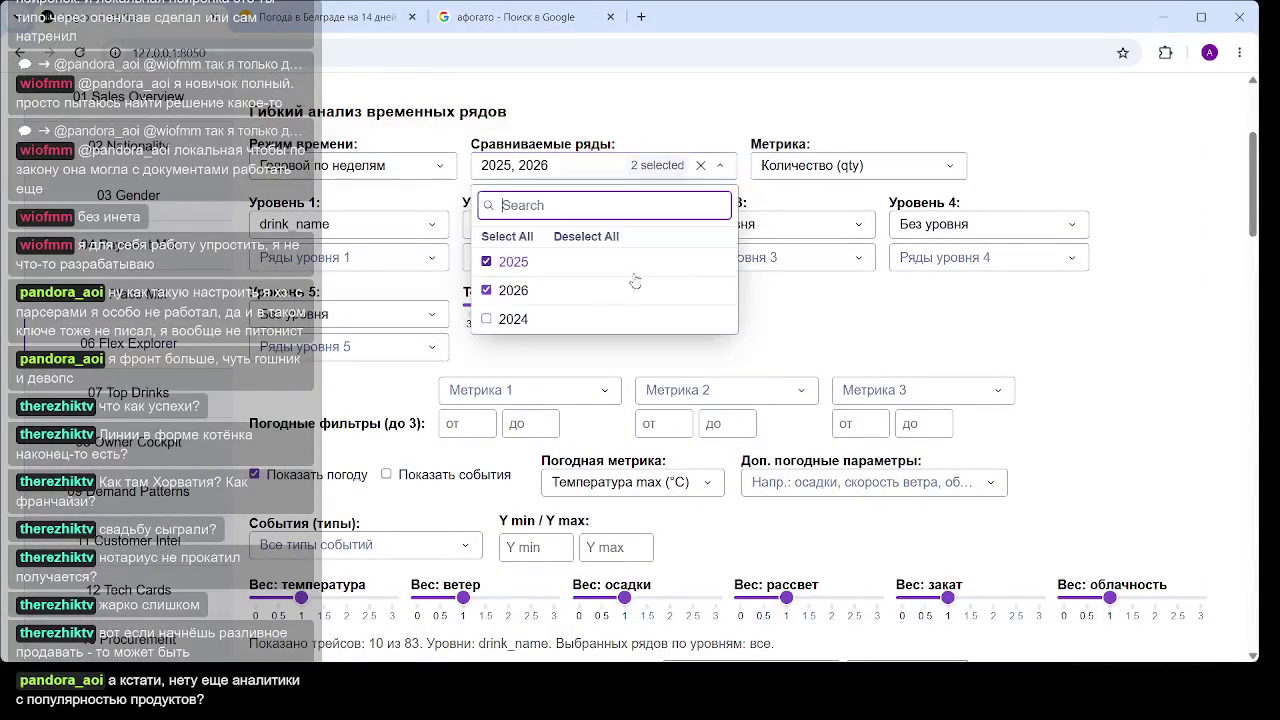
Remove 2025 from Сравниваемые ряды, leaving only 2026 compared
left_click(486, 262)
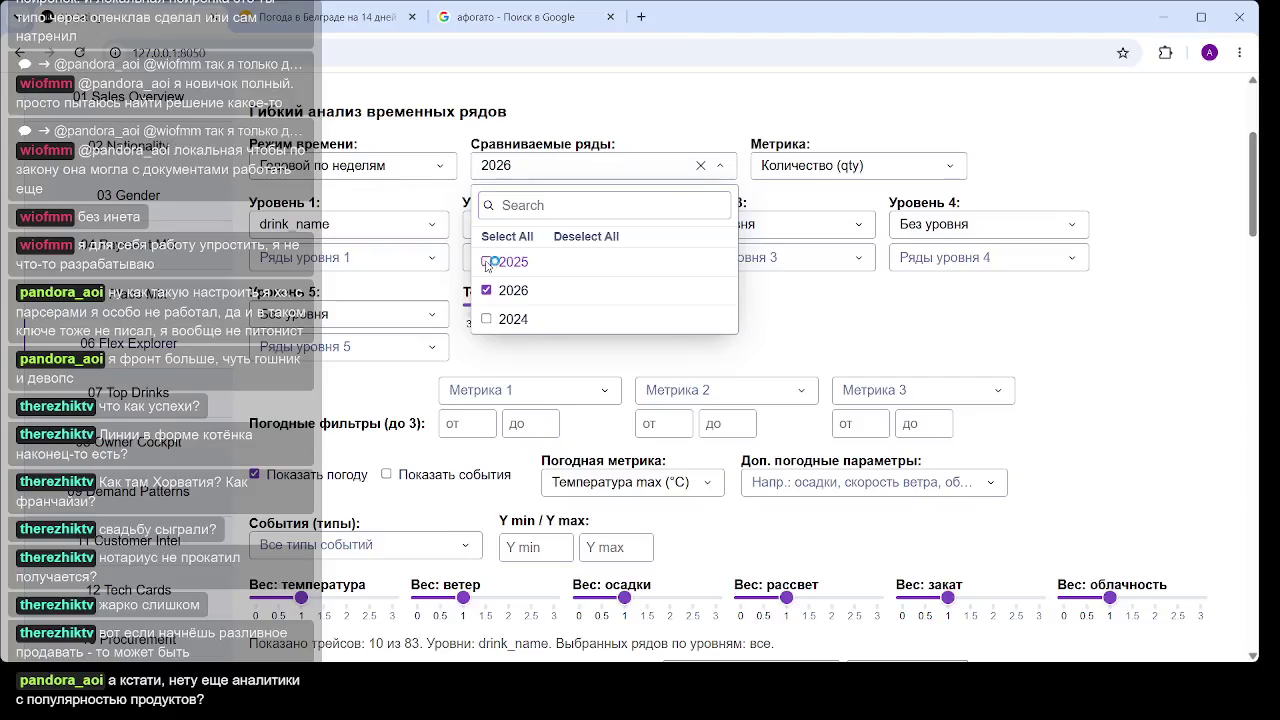
left_click(1060, 320)
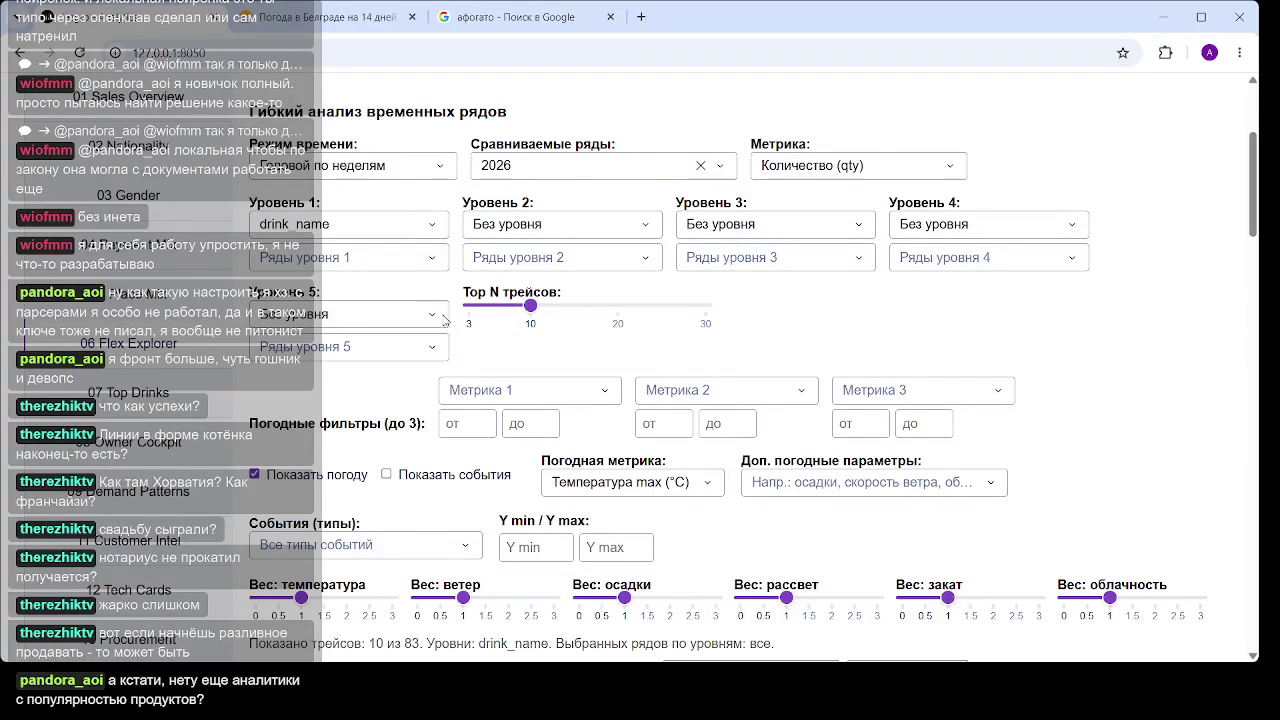
scroll(1060, 258, "down", 4)
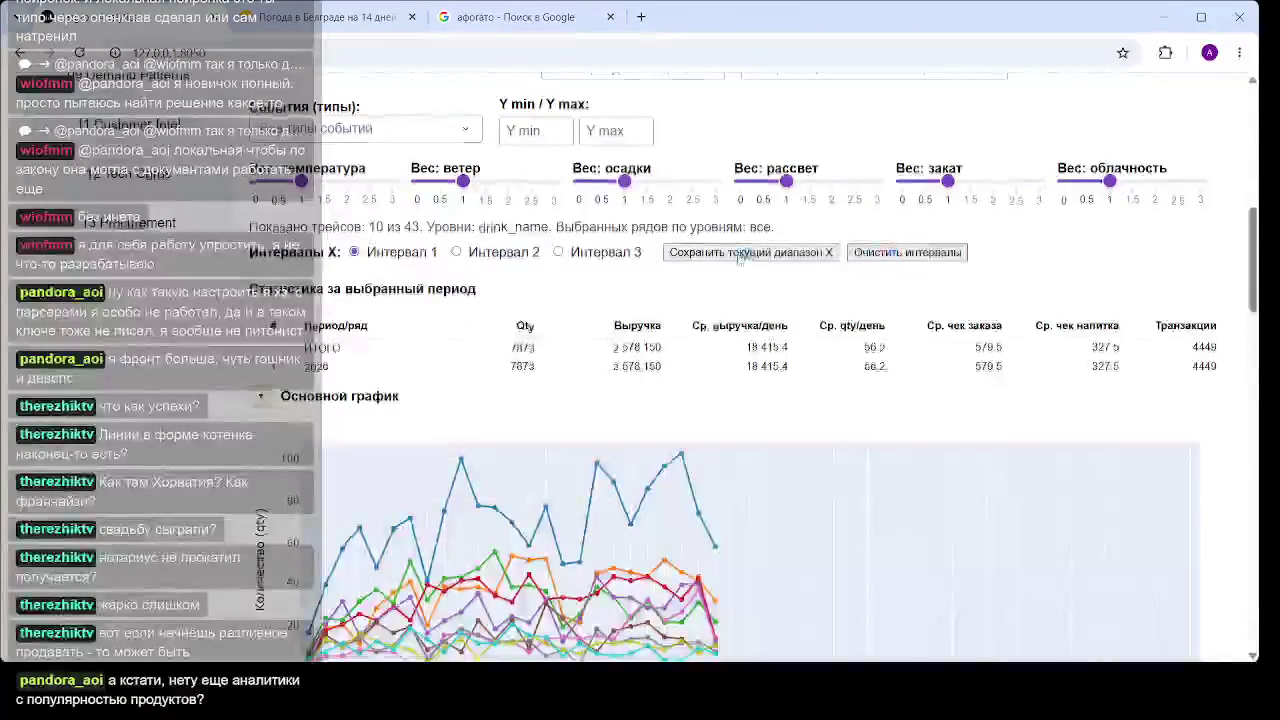
scroll(1063, 255, "up", 4)
Reduce Top N трейсов to 5 and review the chart, led by kapuchino at 1706
left_click_drag(528, 306, 486, 308)
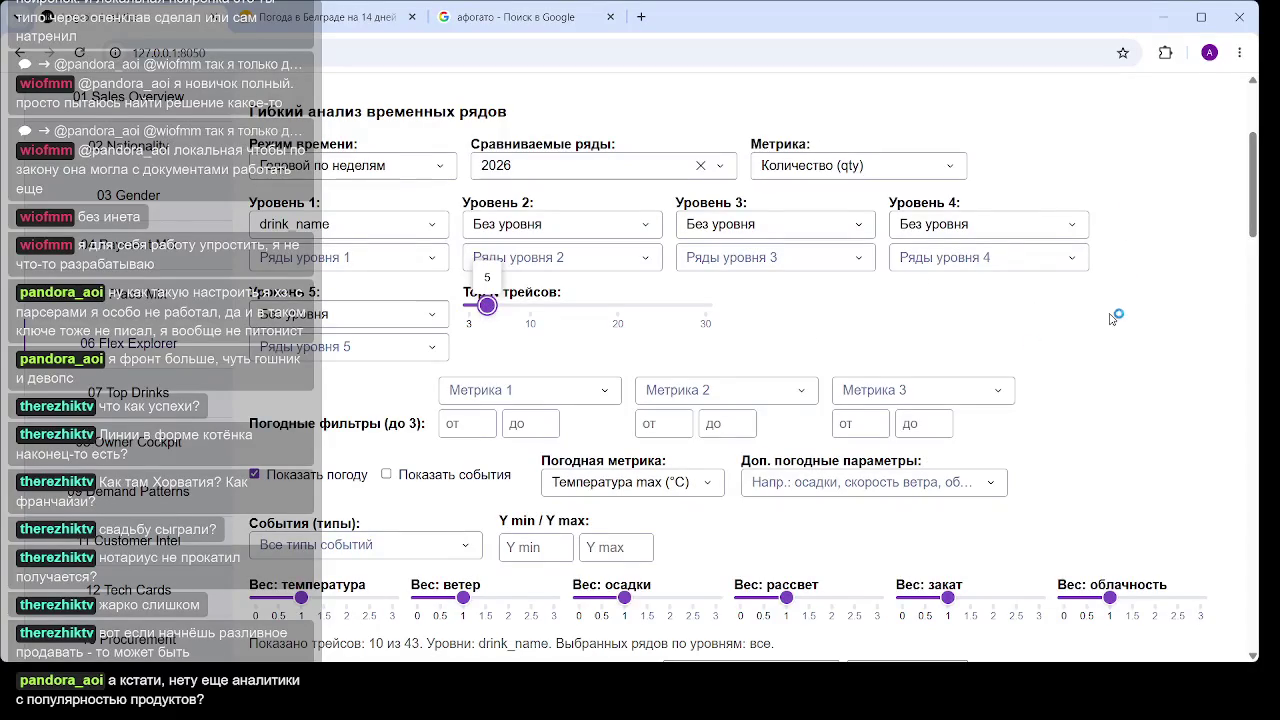
scroll(779, 333, "down", 7)
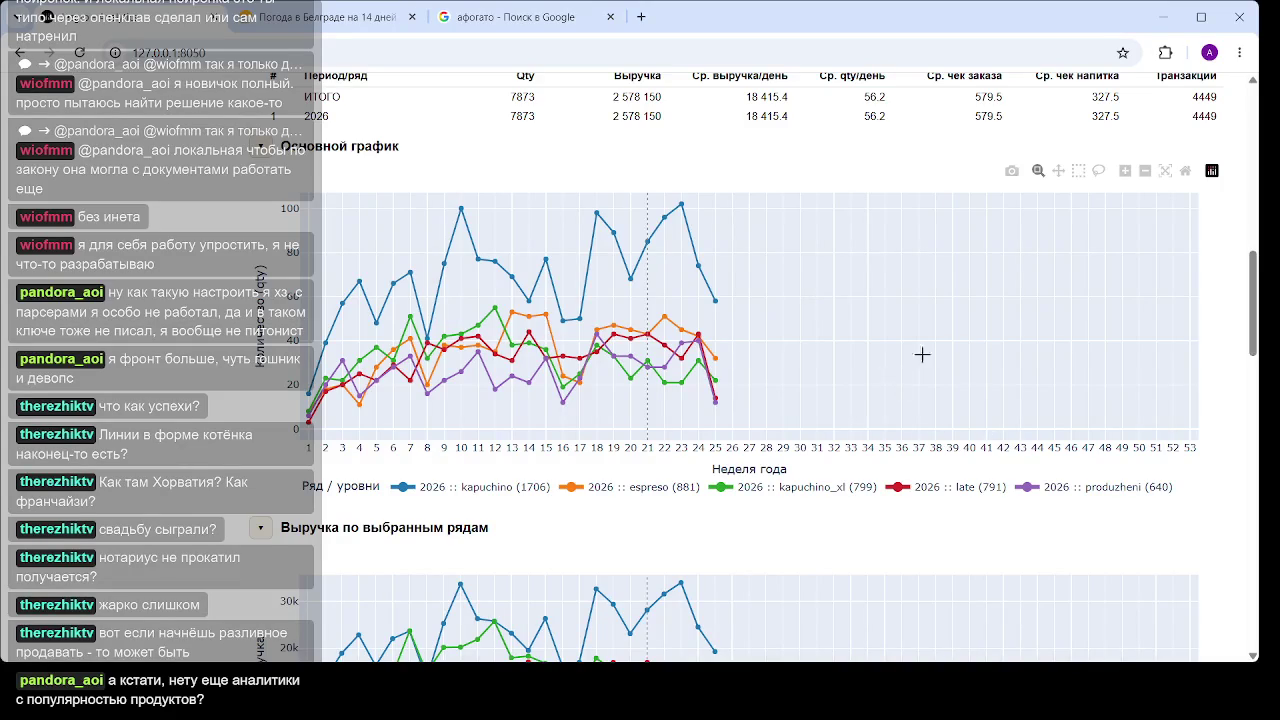
scroll(920, 351, "up", 6)
scroll(605, 281, "up", 1)
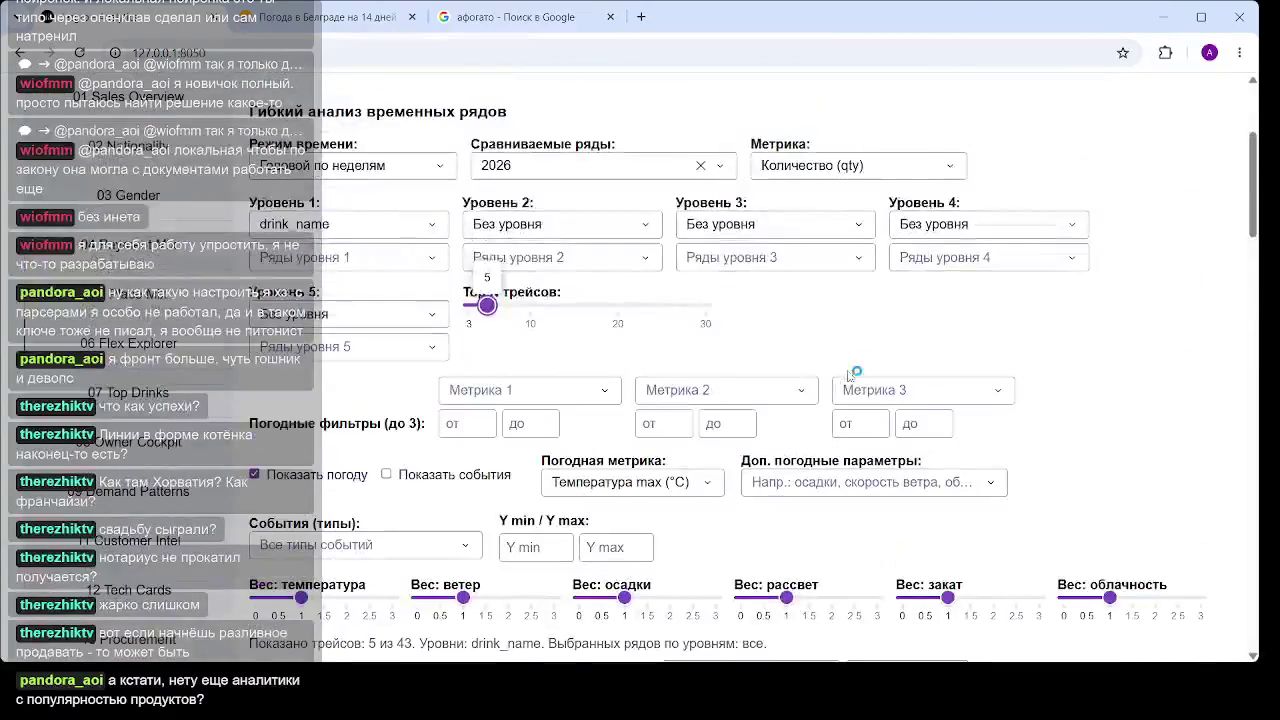
Add age_group as the second breakdown level (Уровень 2)
left_click(571, 224)
scroll(578, 320, "down", 3)
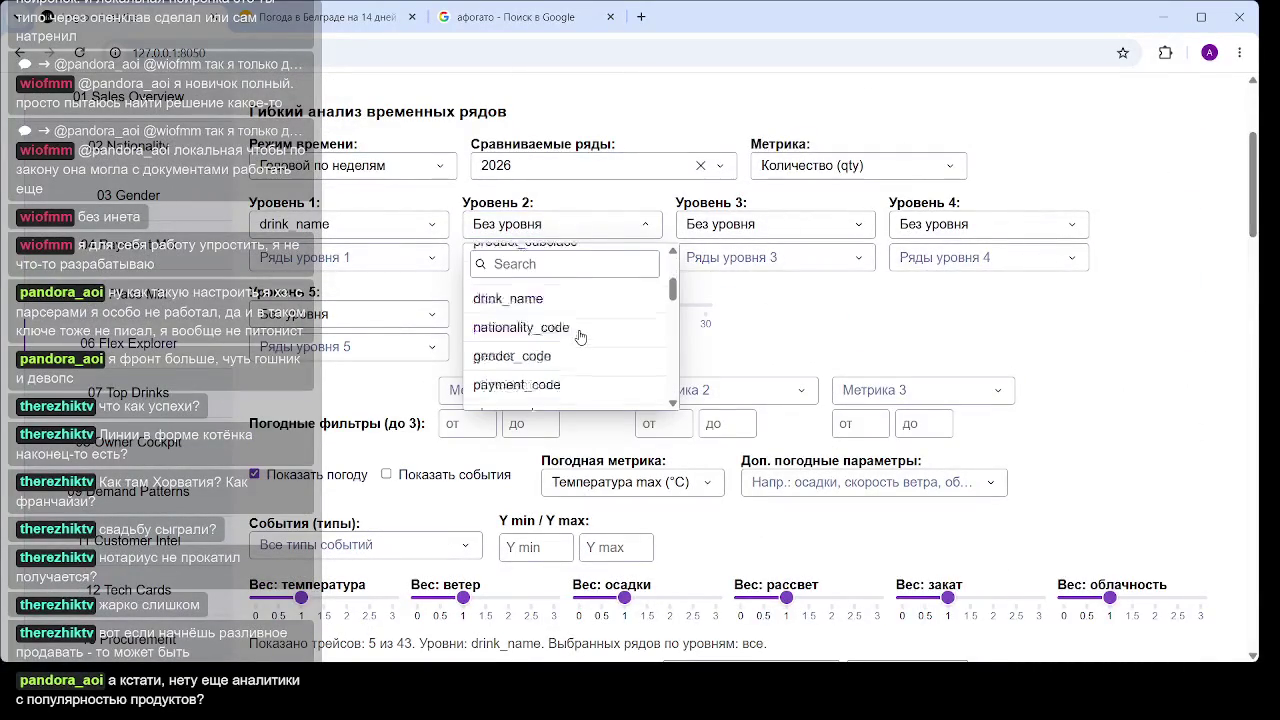
scroll(572, 335, "up", 1)
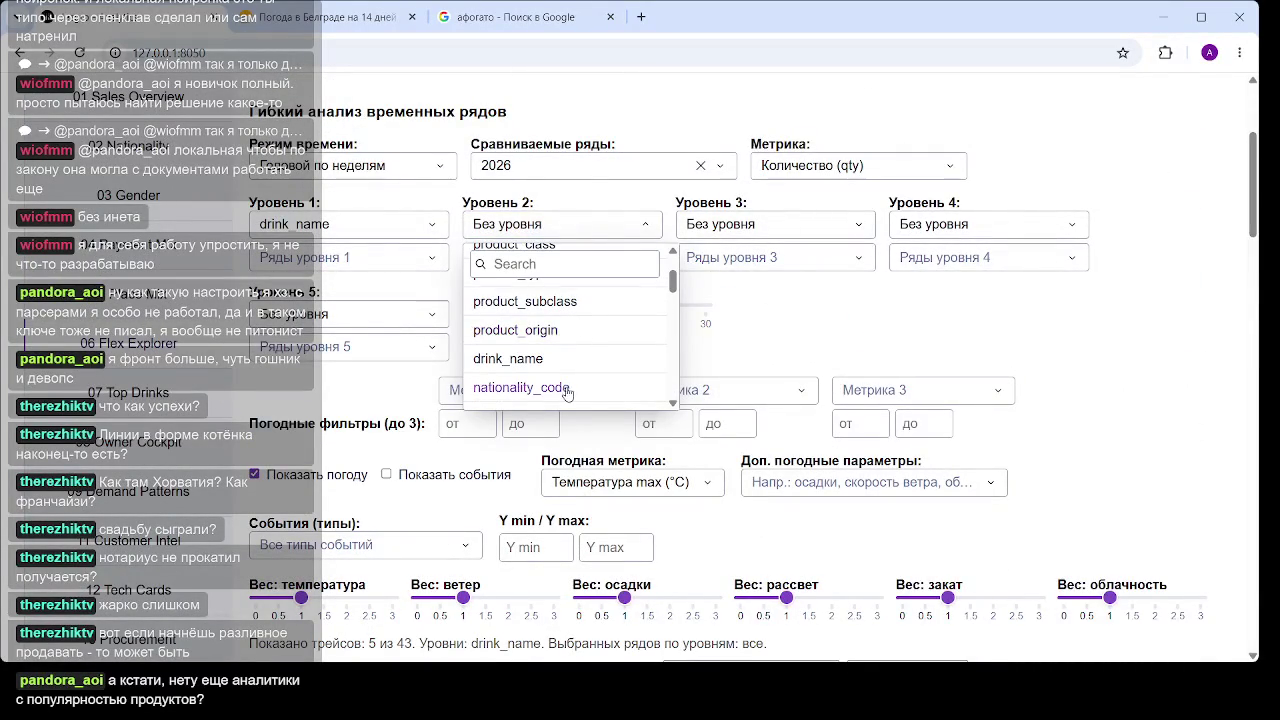
scroll(568, 375, "down", 3)
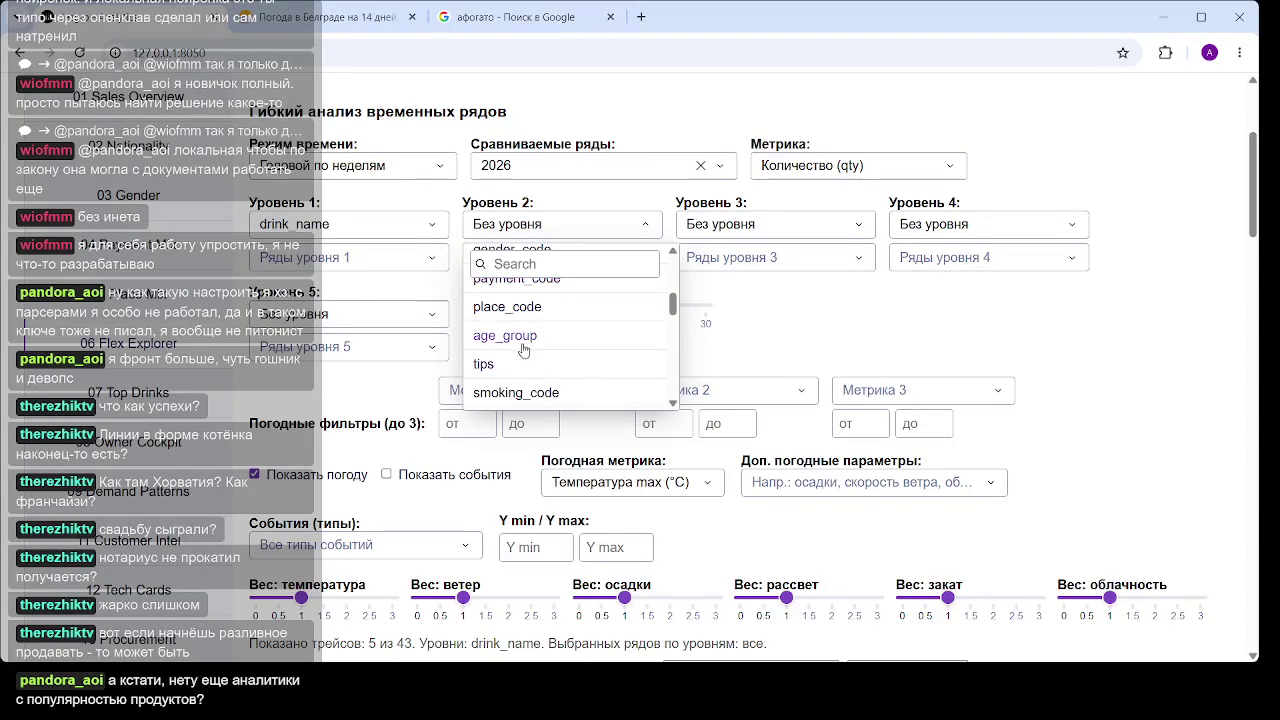
left_click(525, 342)
Keep only the 70 (691) age group in Ряды уровня 2 and view the chart
left_click(606, 262)
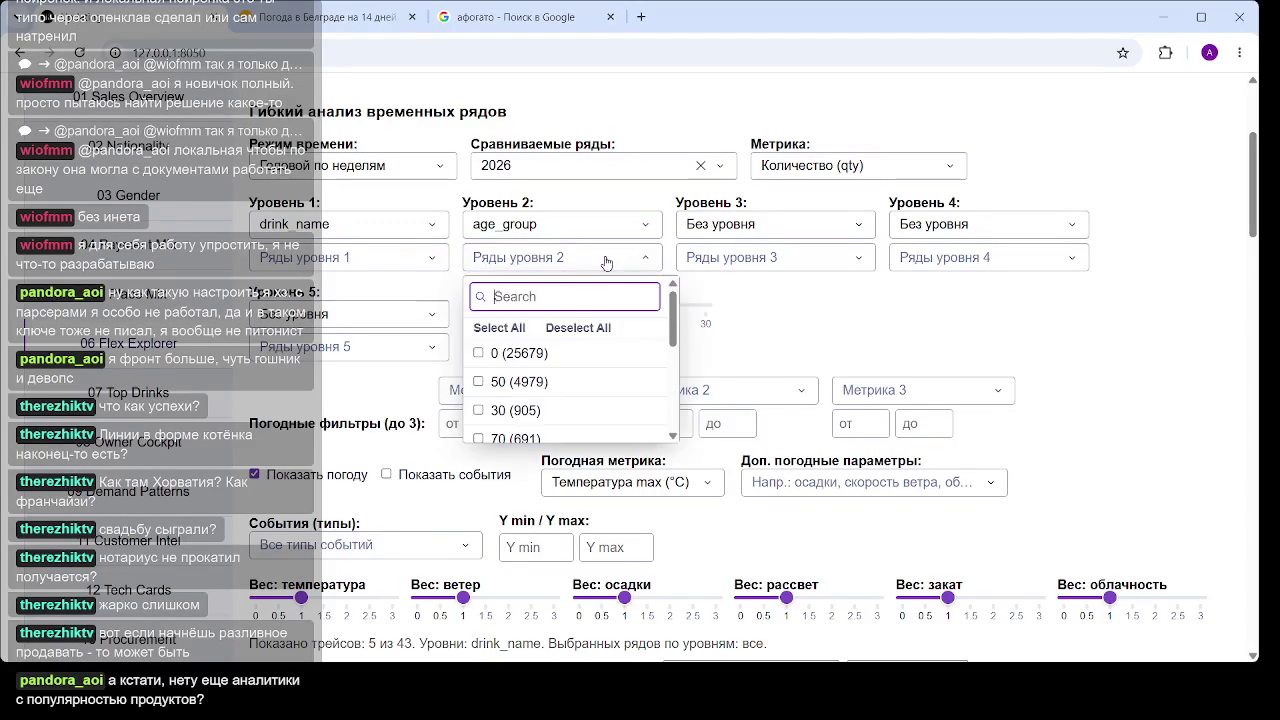
left_click(479, 438)
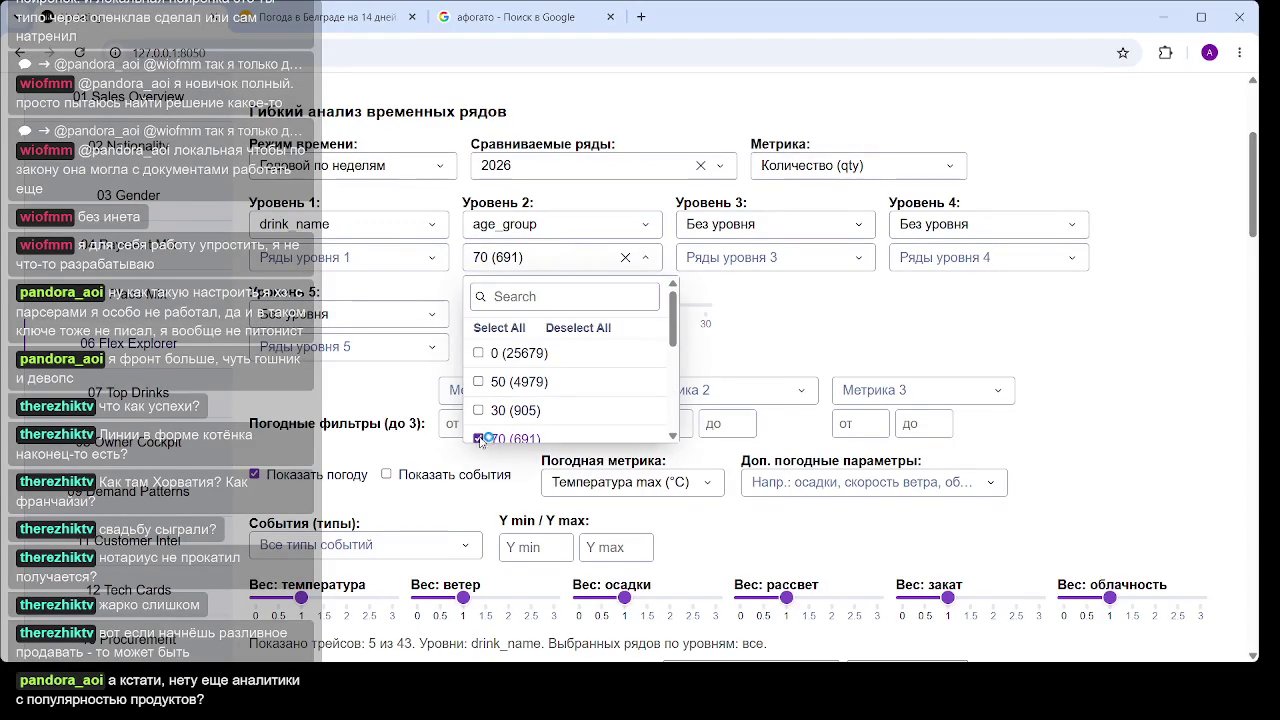
left_click(884, 318)
scroll(830, 311, "down", 4)
scroll(829, 311, "down", 2)
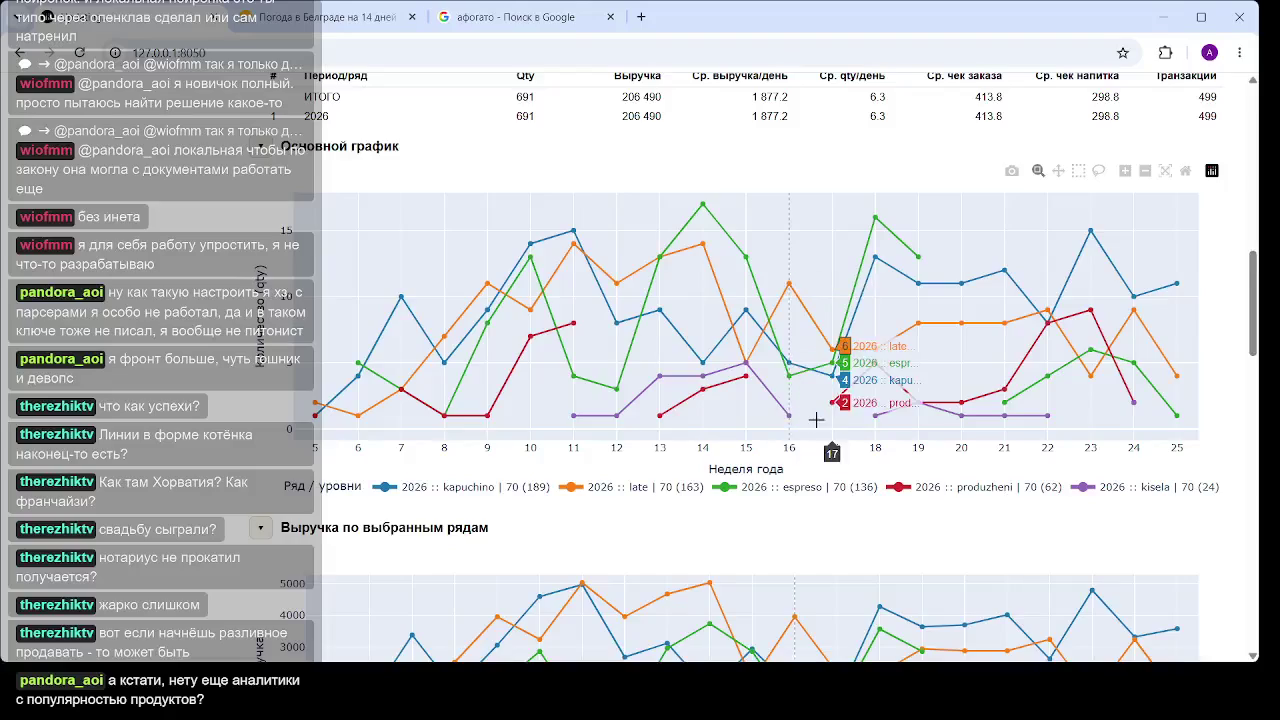
scroll(825, 437, "up", 2)
scroll(825, 437, "down", 2)
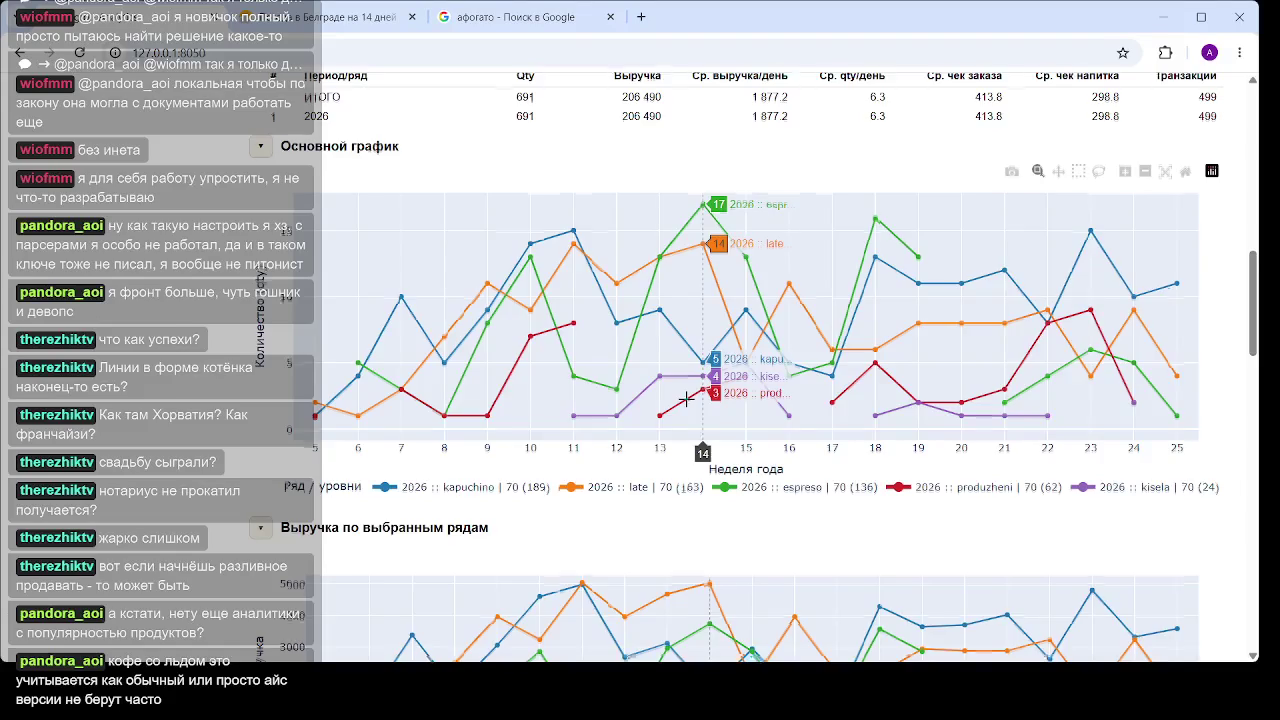
scroll(686, 399, "up", 5)
scroll(483, 297, "up", 5)
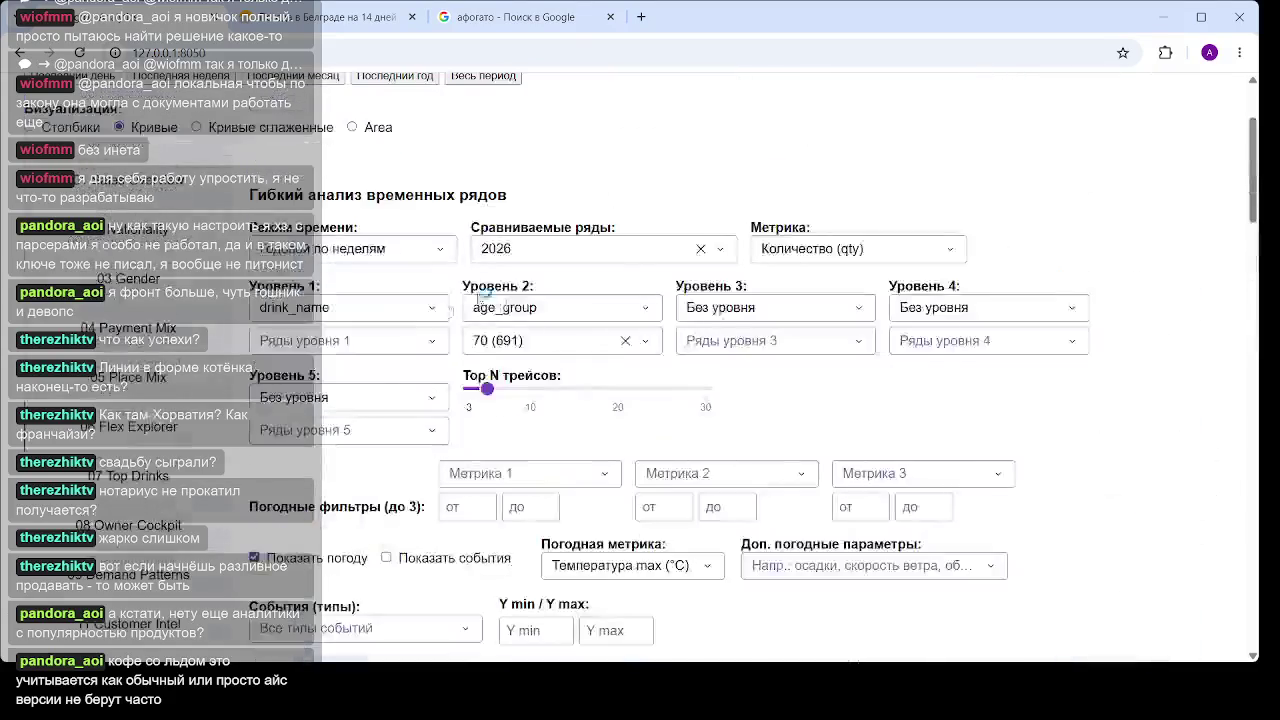
Search 'hla' and keep hladan_late, hladna_vishnya, hladna_kafa and hladan_kapuchino in Ряды уровня 1
left_click(386, 350)
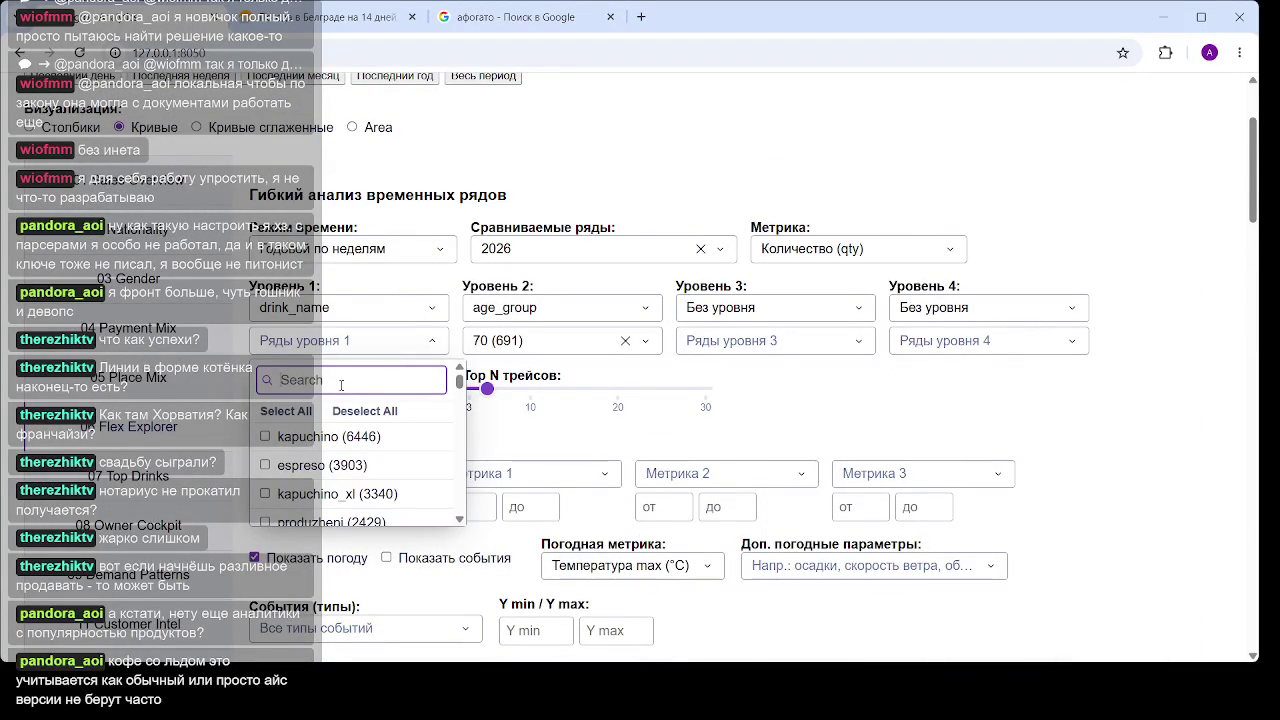
type("рд")
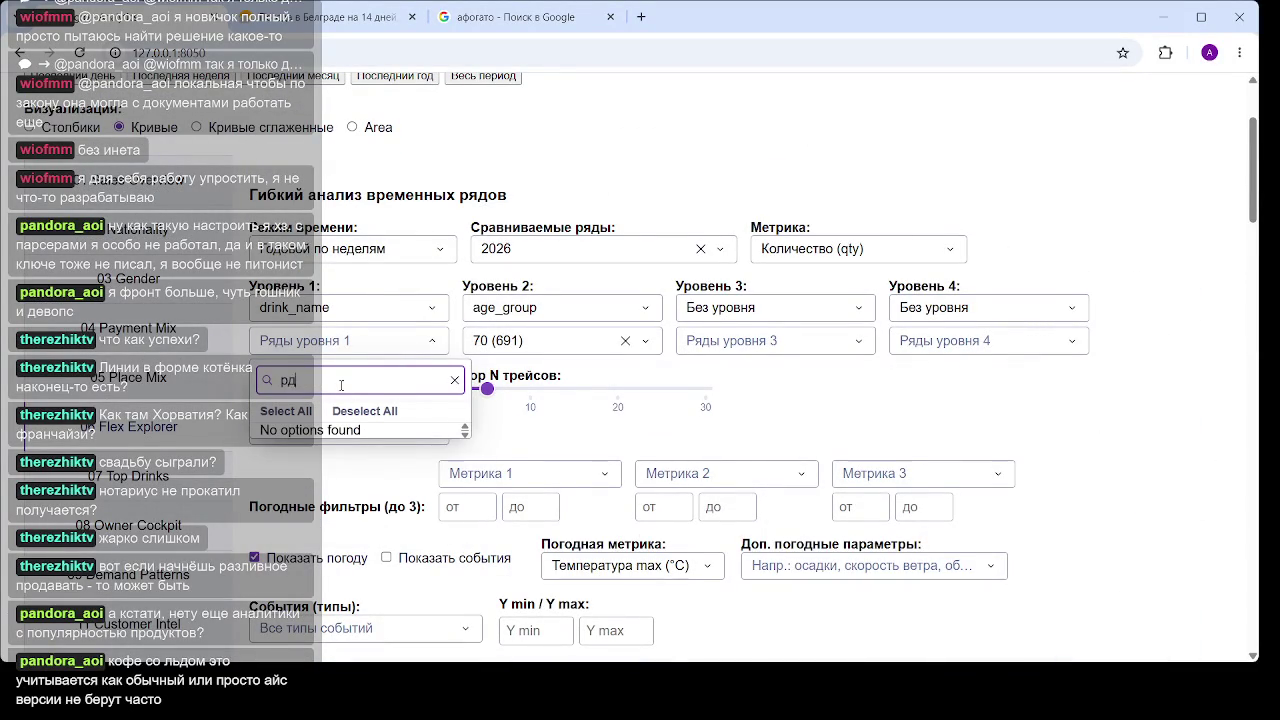
key("BackSpace")
key("BackSpace")
type("h")
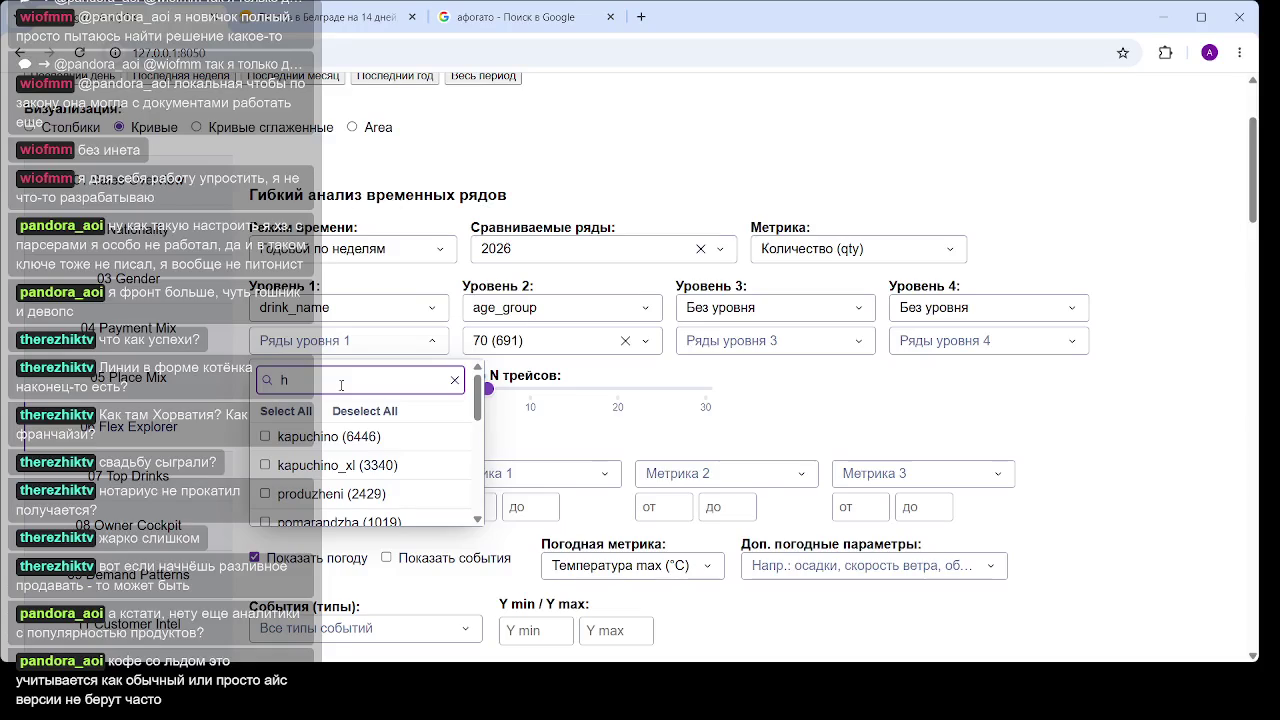
type("la")
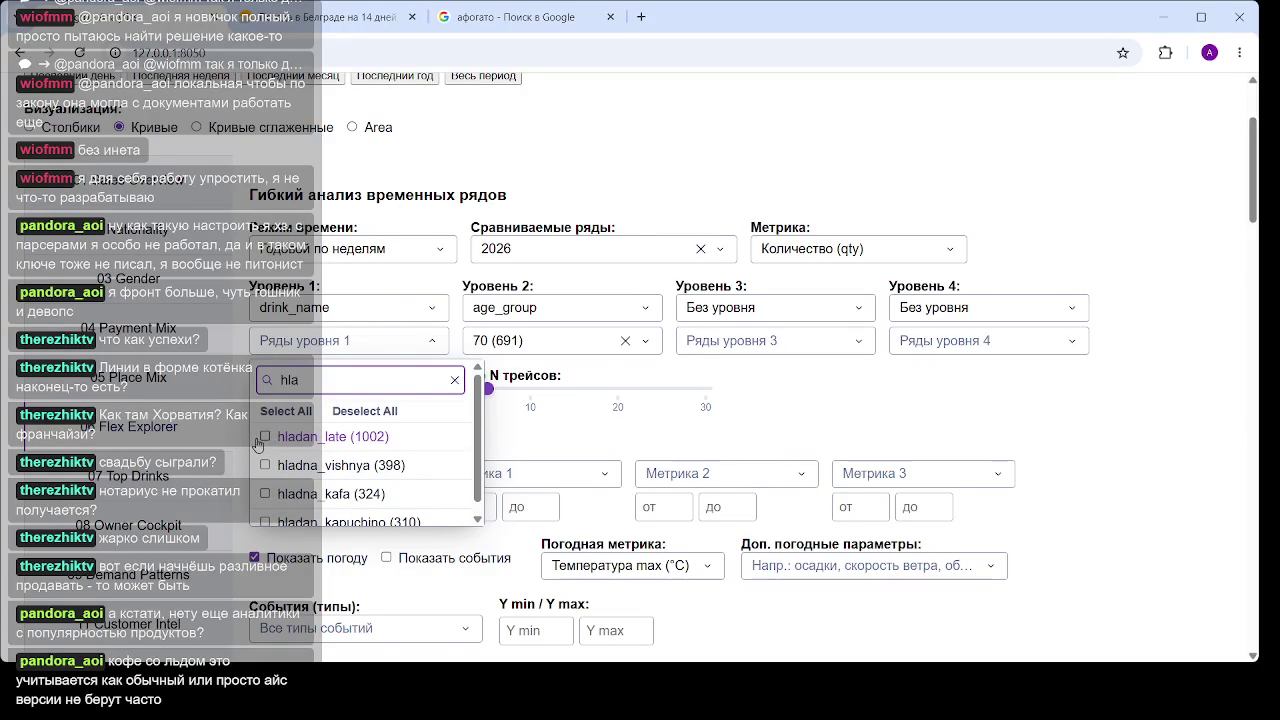
left_click(264, 437)
left_click(265, 465)
left_click(266, 494)
left_click(266, 522)
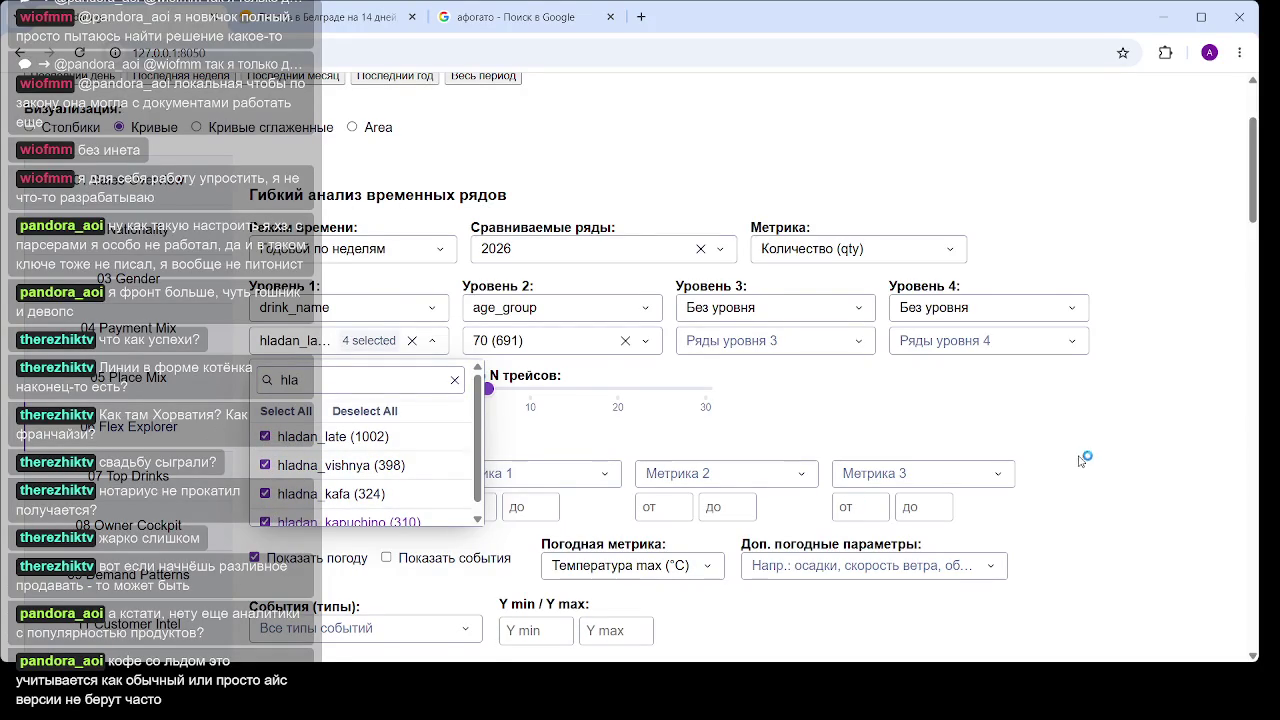
left_click(1110, 432)
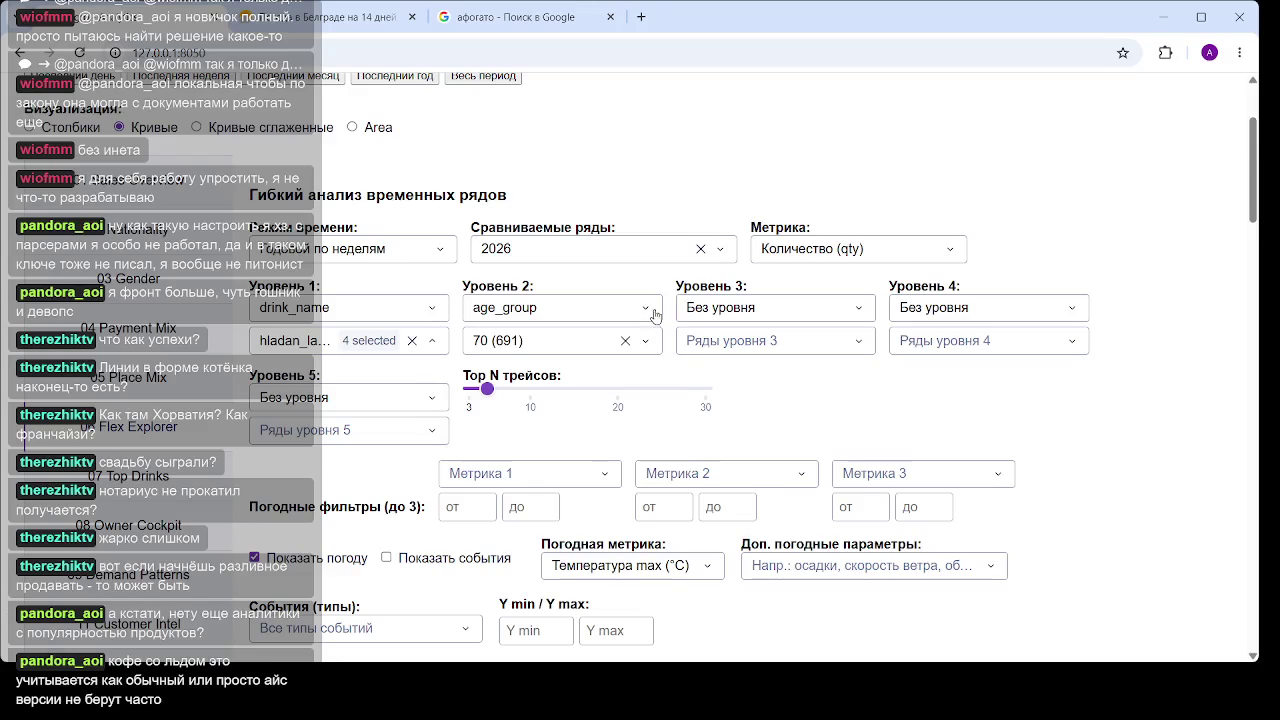
Set Уровень 2 to Без уровня, removing the age_group breakdown
left_click(655, 315)
scroll(543, 392, "up", 2)
left_click(540, 382)
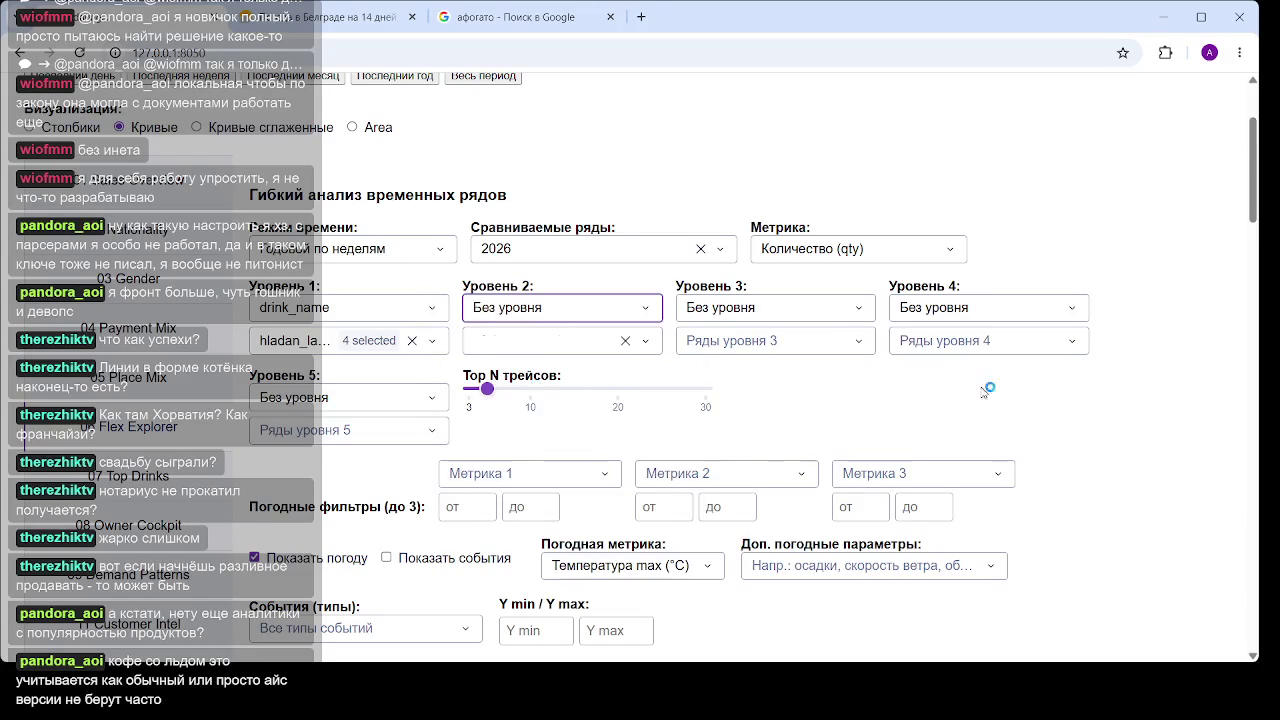
scroll(1163, 257, "down", 6)
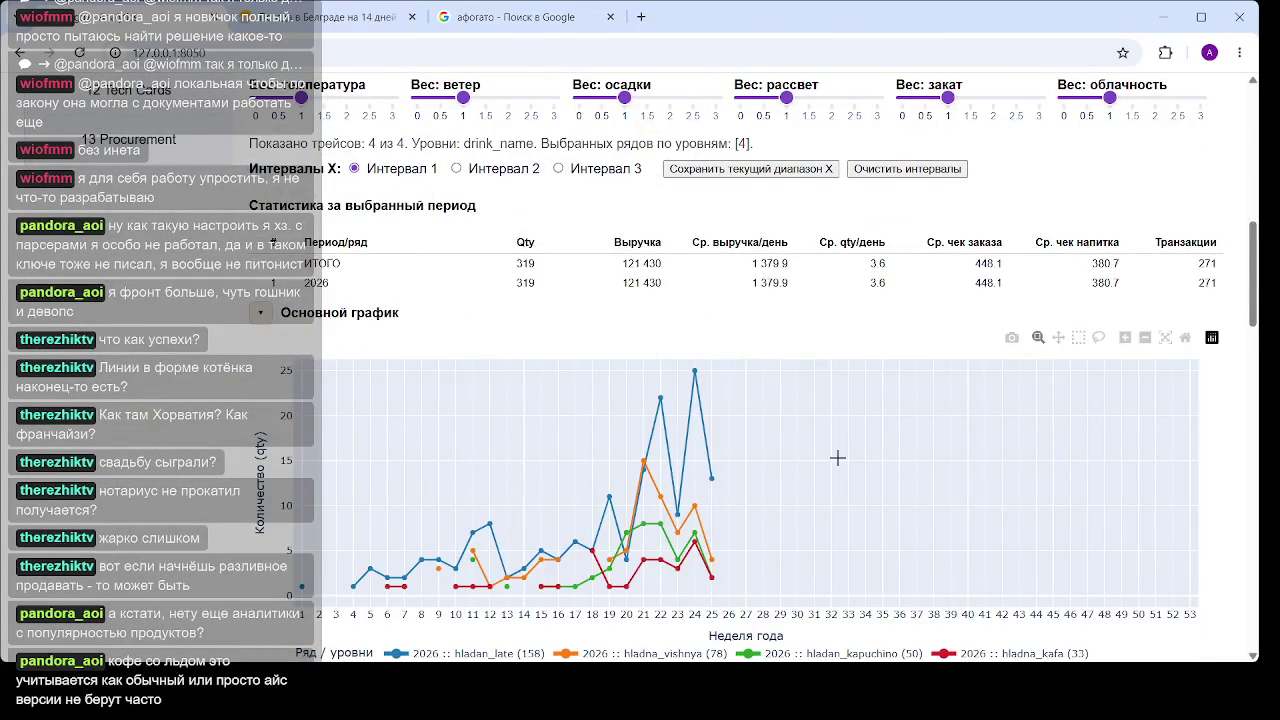
scroll(838, 450, "down", 3)
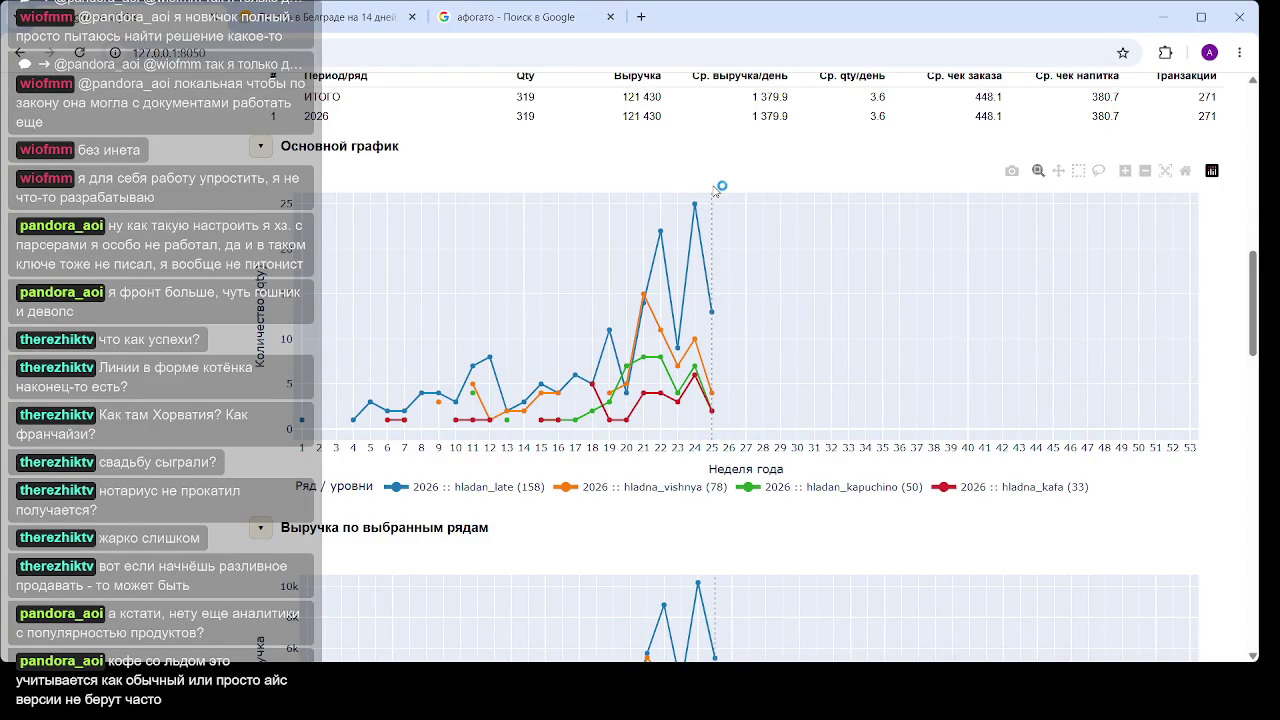
scroll(700, 250, "up", 10)
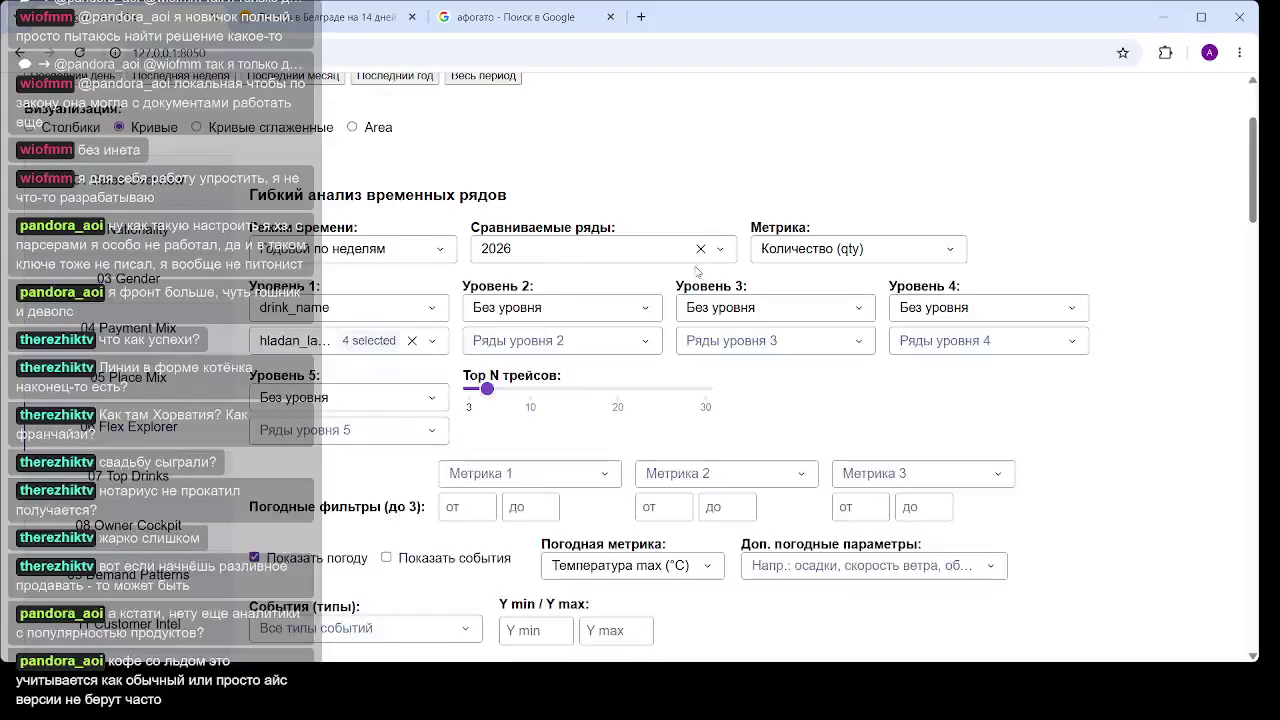
Replace 2026 with 2025 in Сравниваемые ряды and view the iced-drink charts
left_click(700, 248)
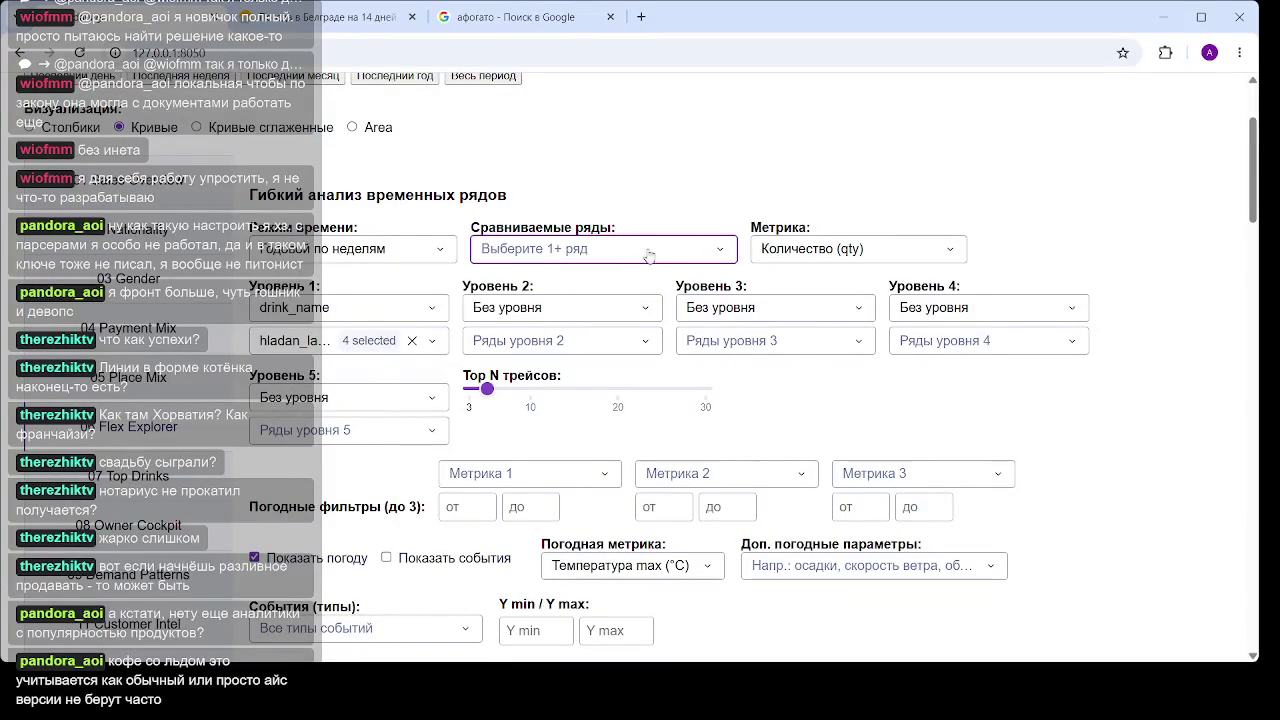
left_click(648, 254)
left_click(537, 374)
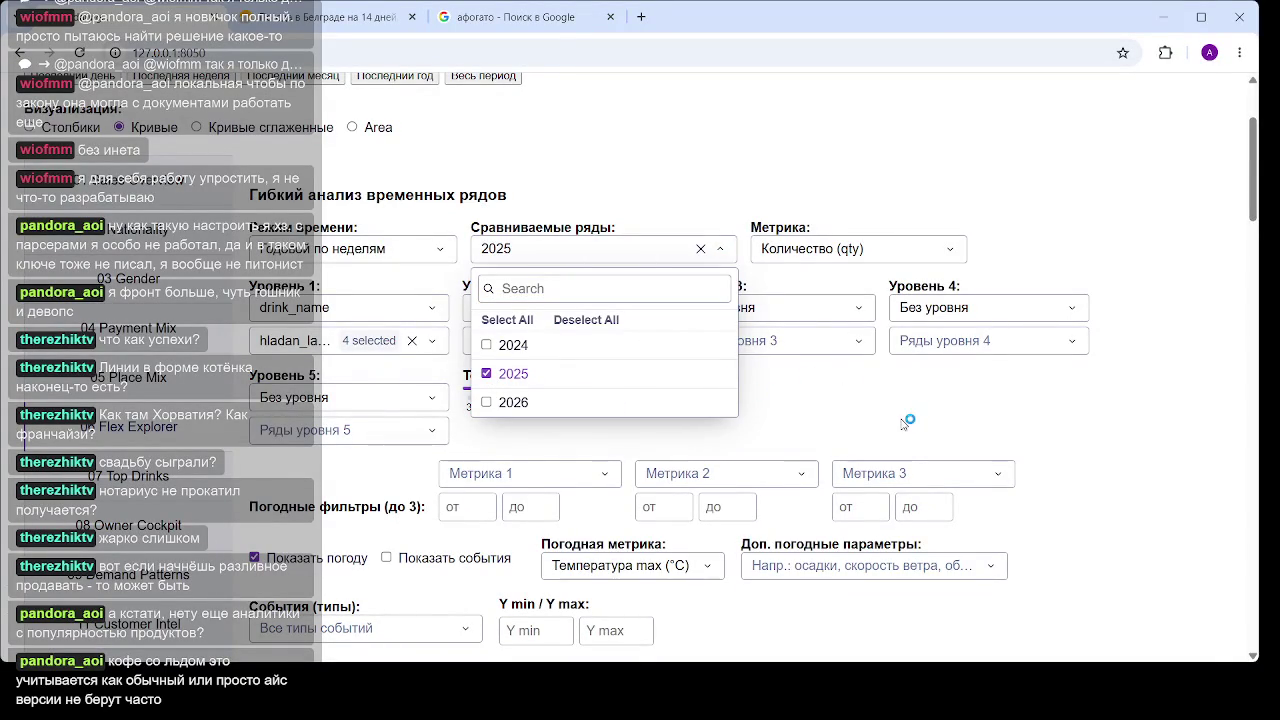
left_click(940, 414)
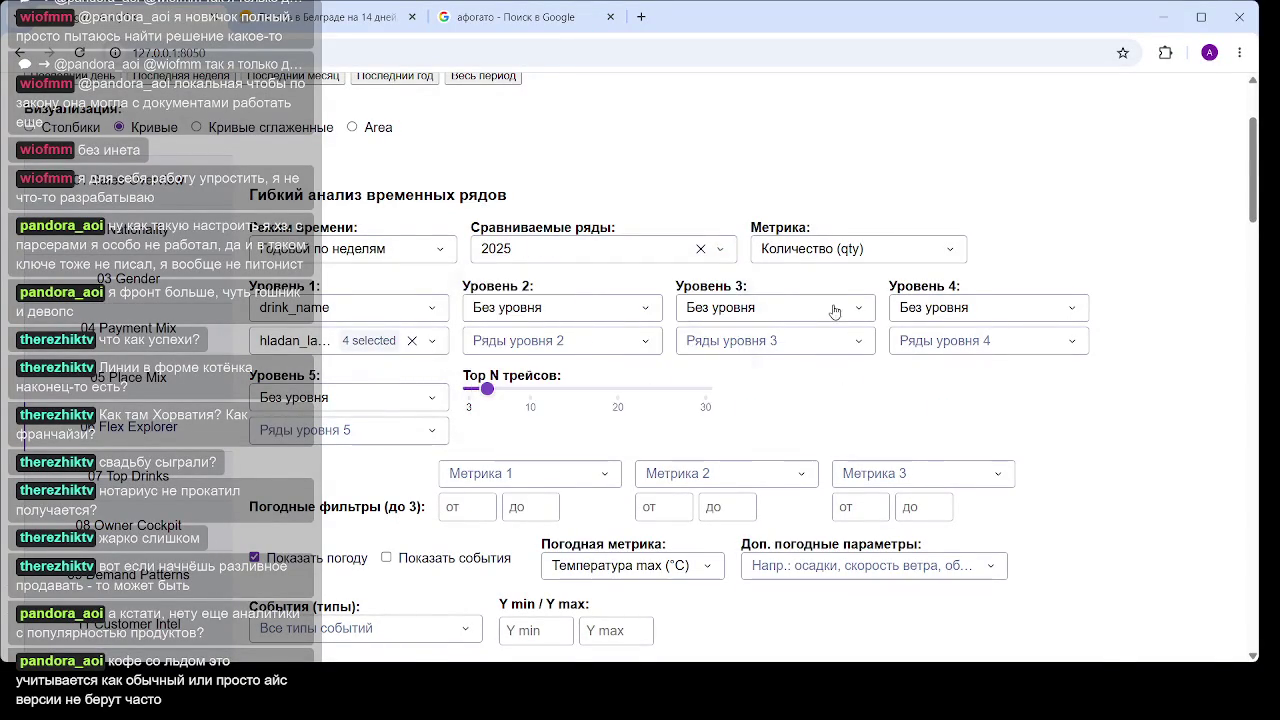
scroll(834, 311, "down", 10)
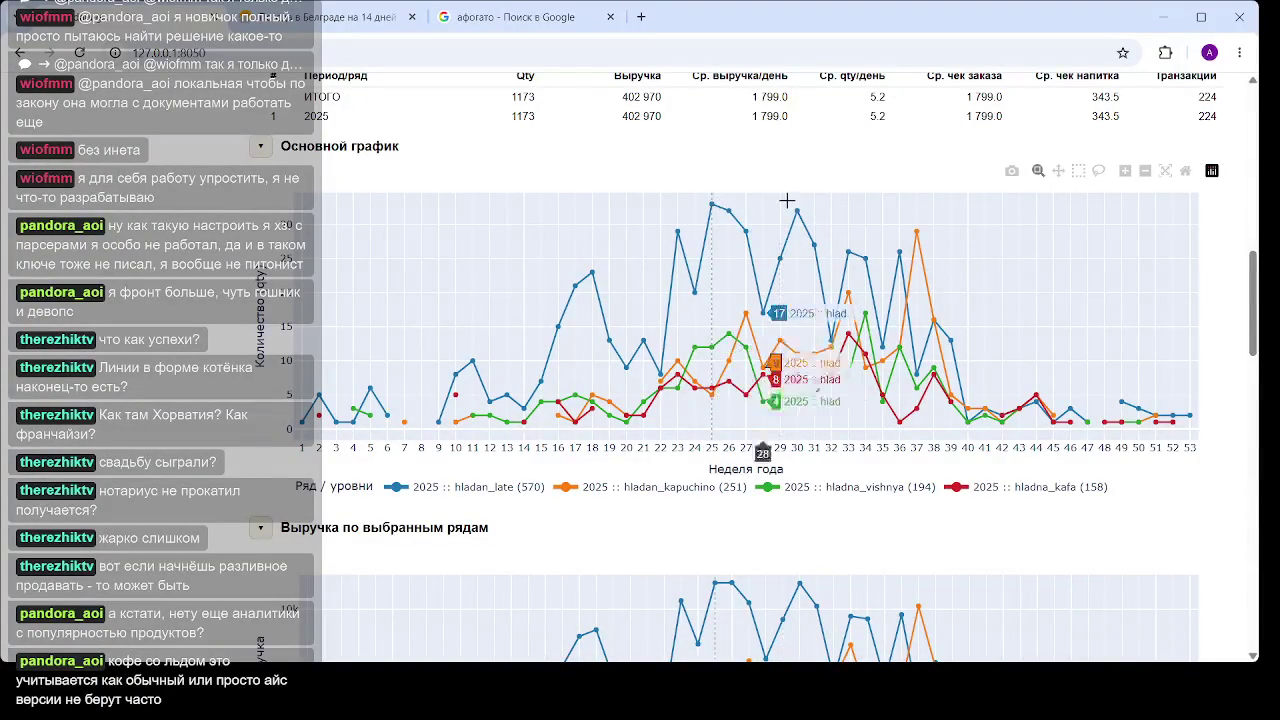
Mark week 33 on both charts, then close the Belgrade weather and affogato tabs
left_click(841, 205)
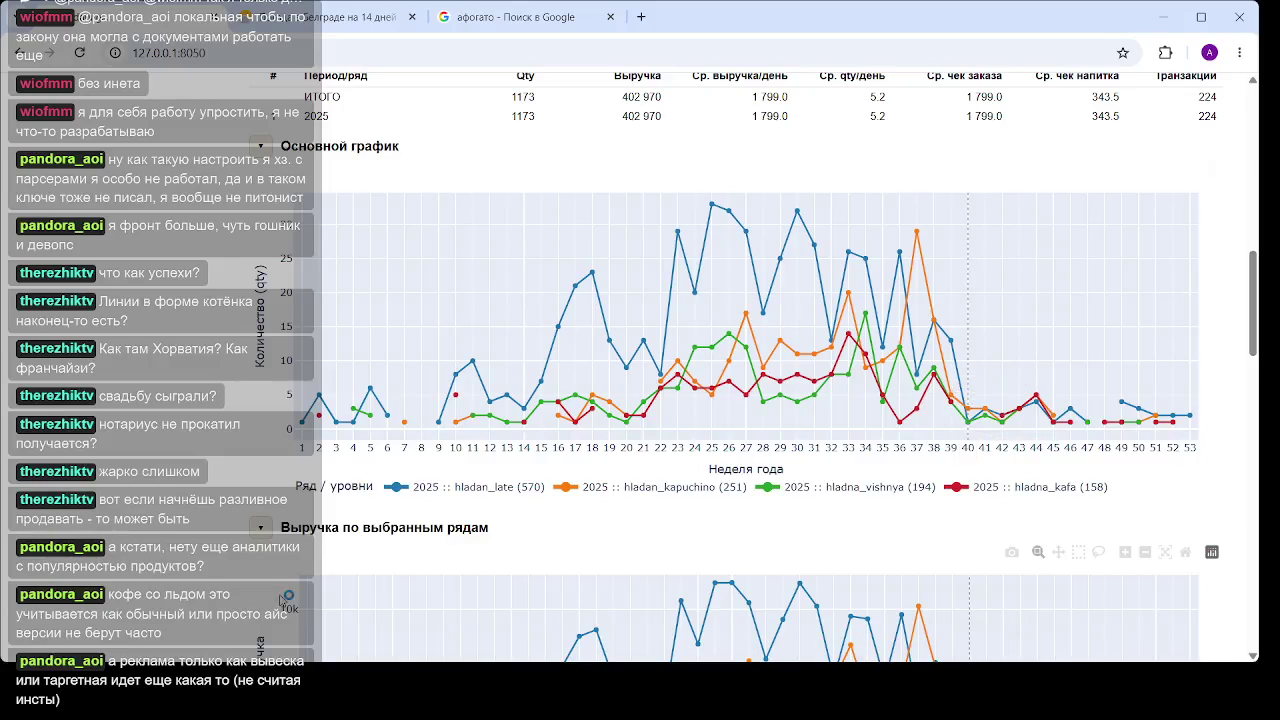
left_click(420, 18)
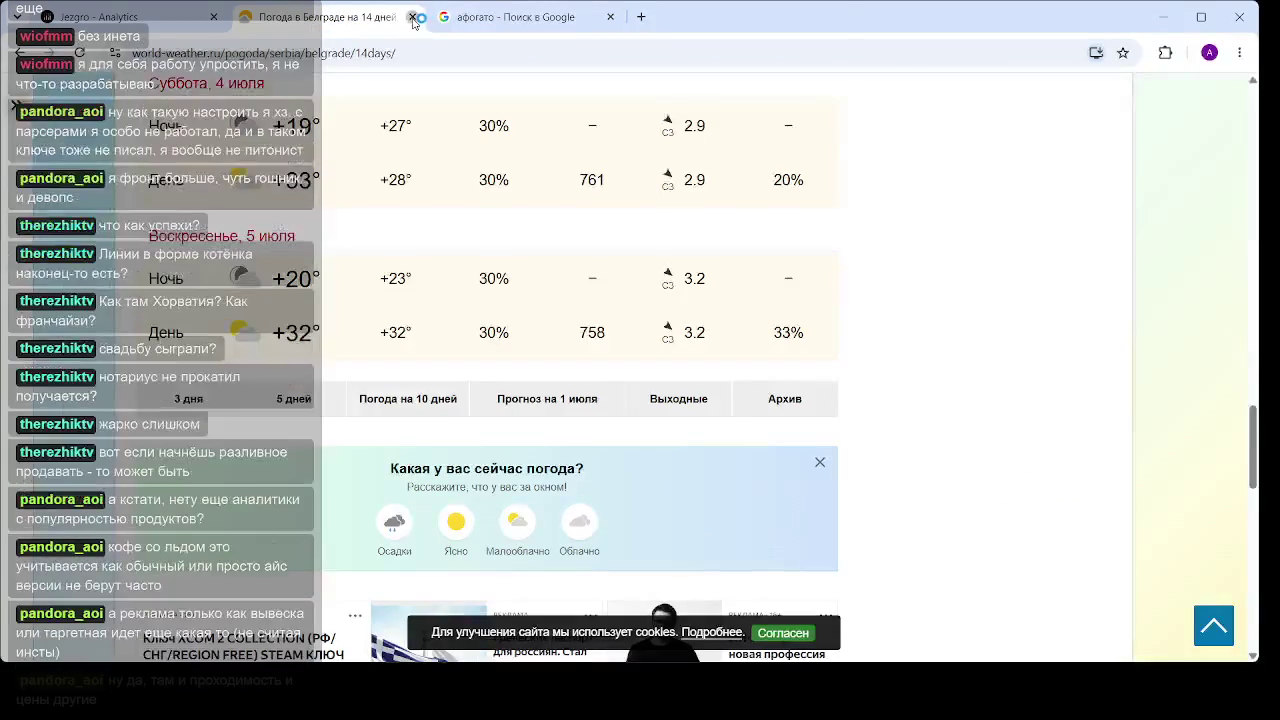
left_click(412, 17)
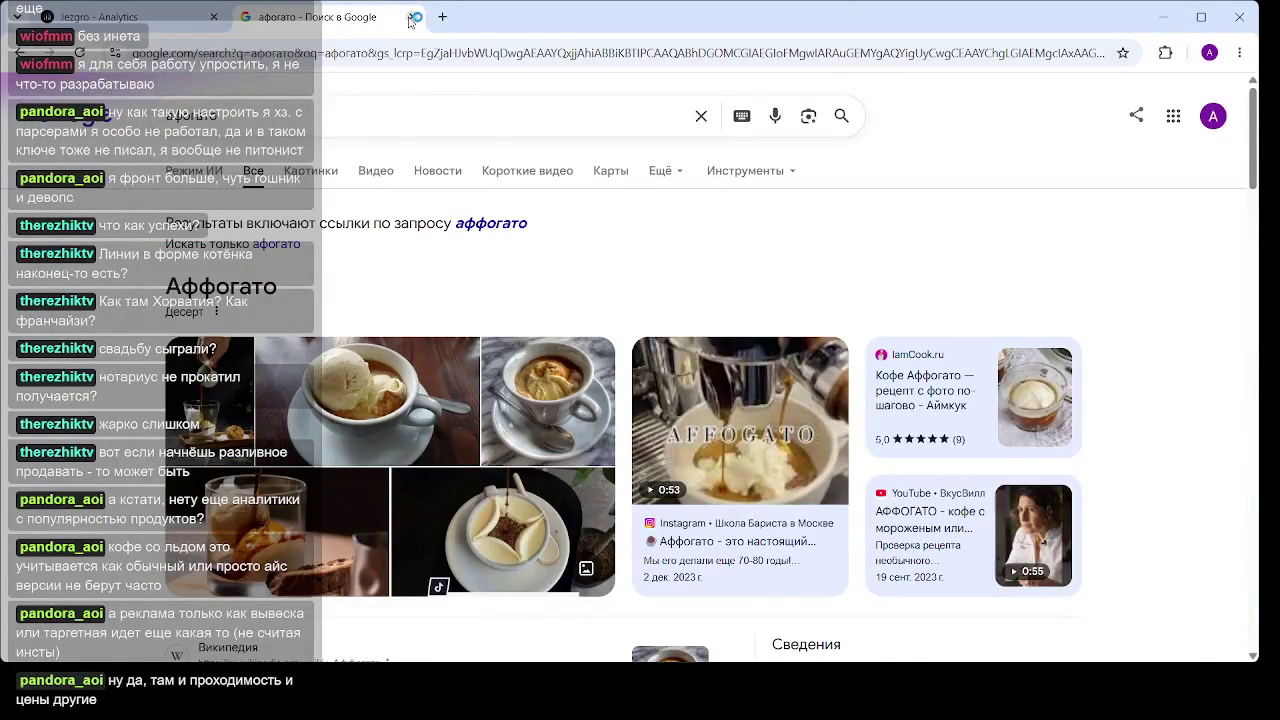
left_click(412, 17)
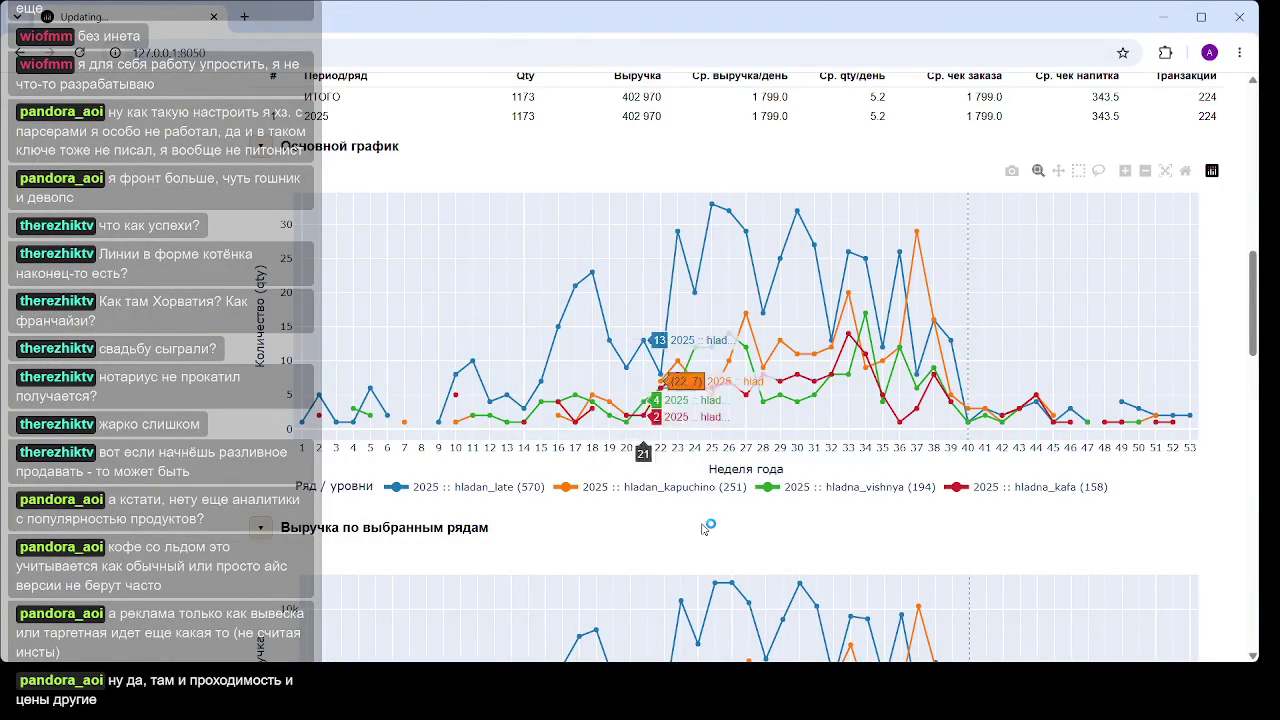
Scroll down to the 'Выручка по выбранным рядам' revenue chart and open a new browser tab
scroll(516, 500, "down", 3)
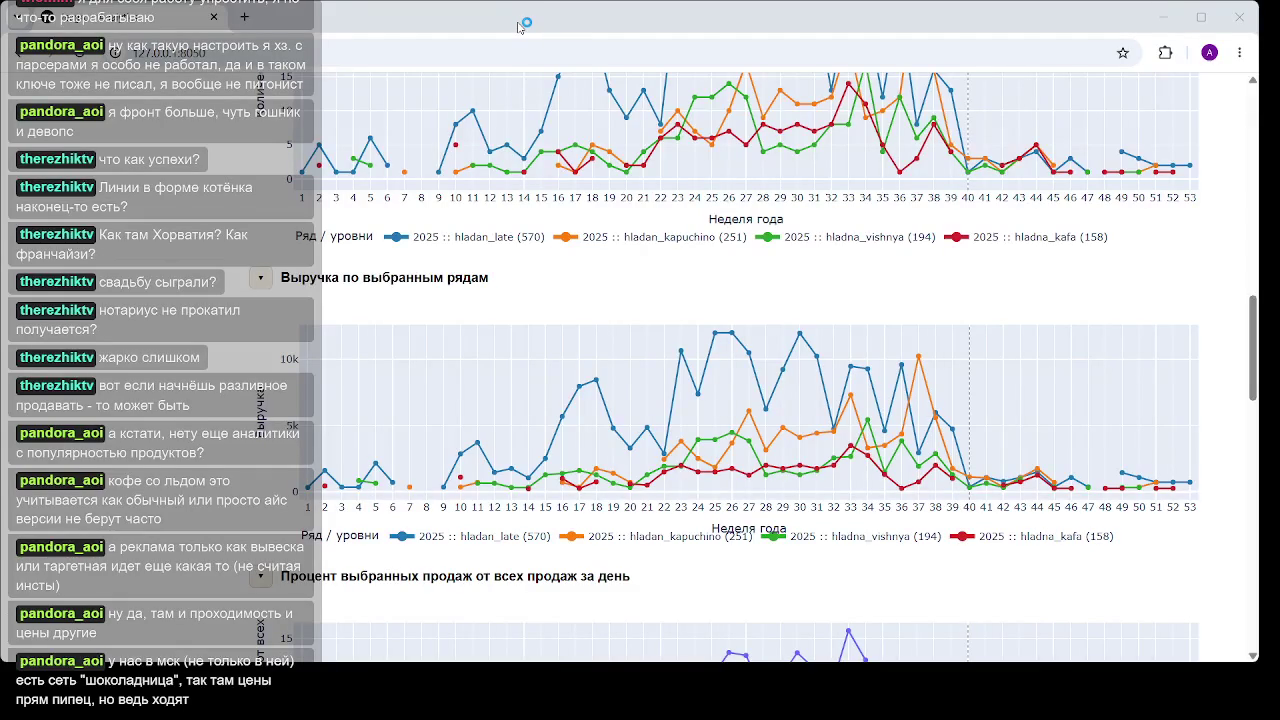
left_click(244, 17)
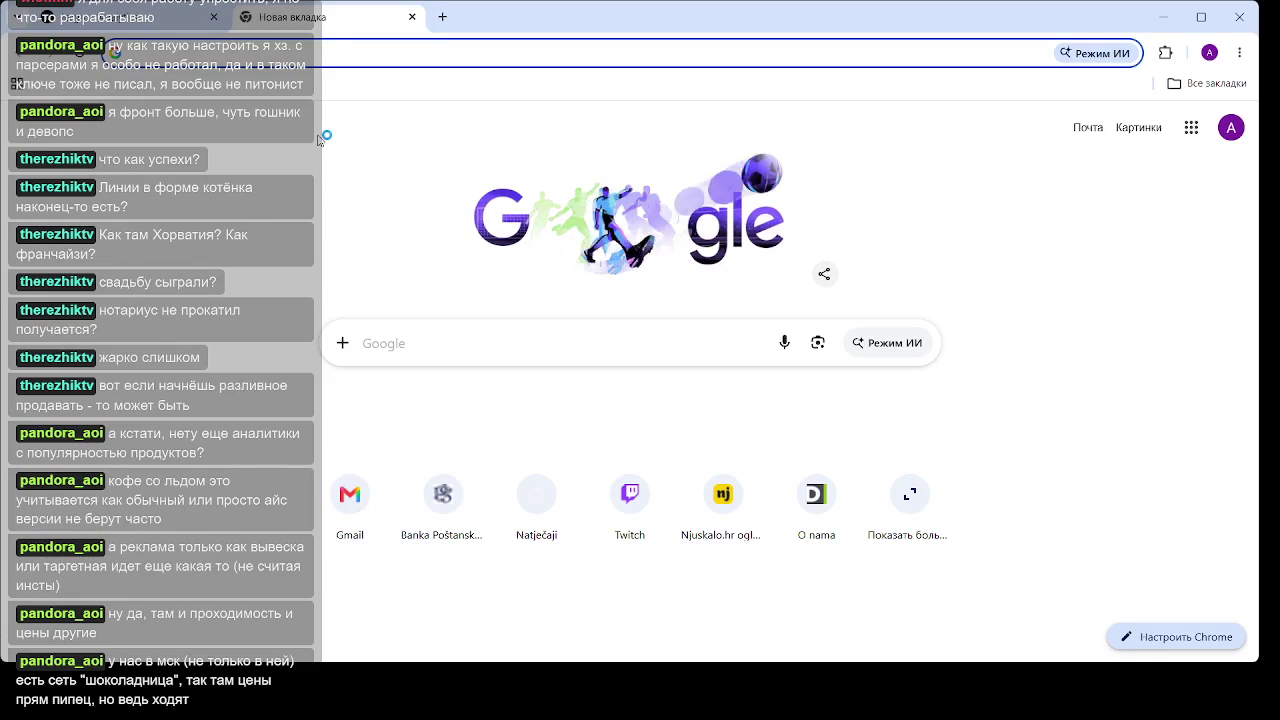
Load maps.google.com, zoom into central Belgrade and switch to satellite imagery
key("Return")
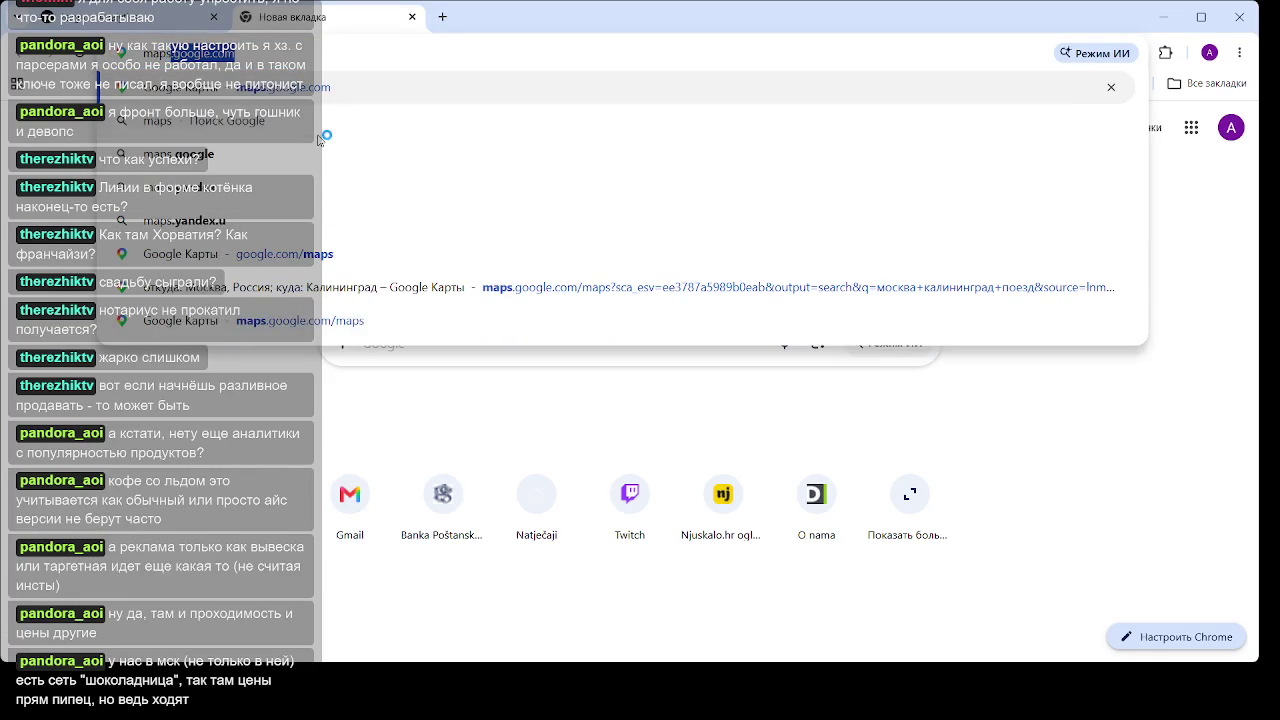
key("Return")
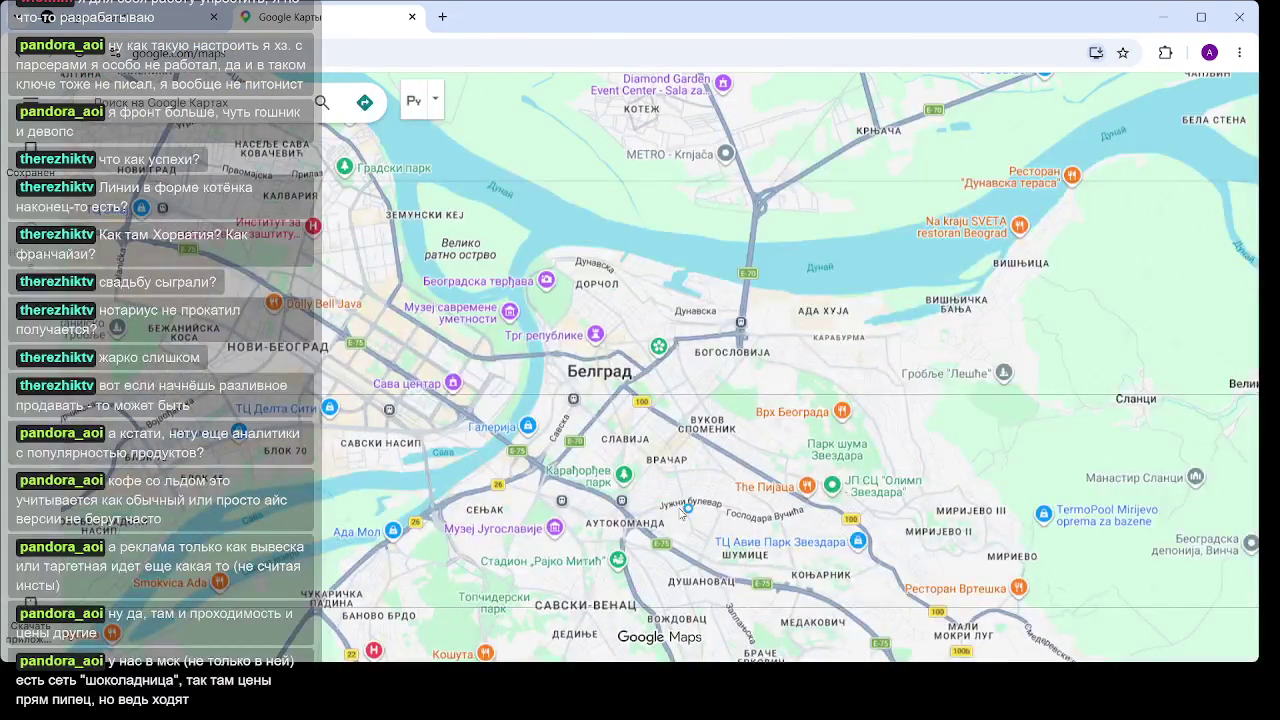
scroll(590, 370, "up", 3)
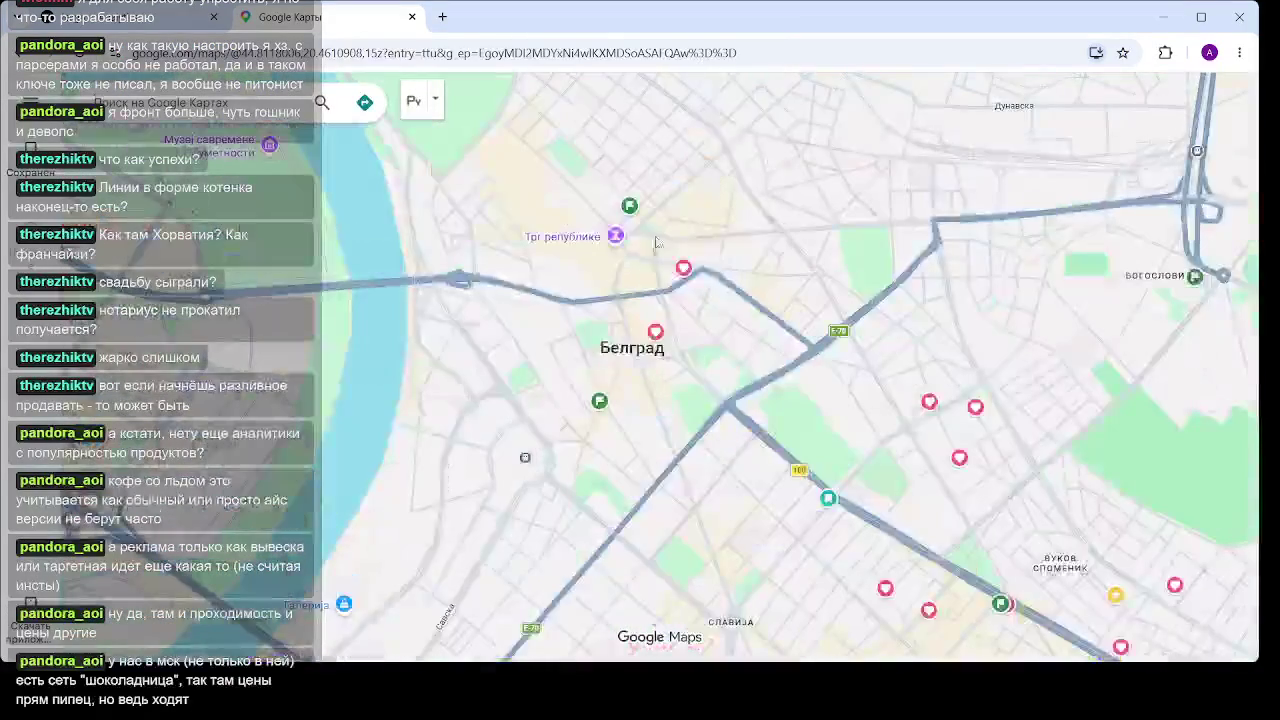
scroll(625, 280, "up", 3)
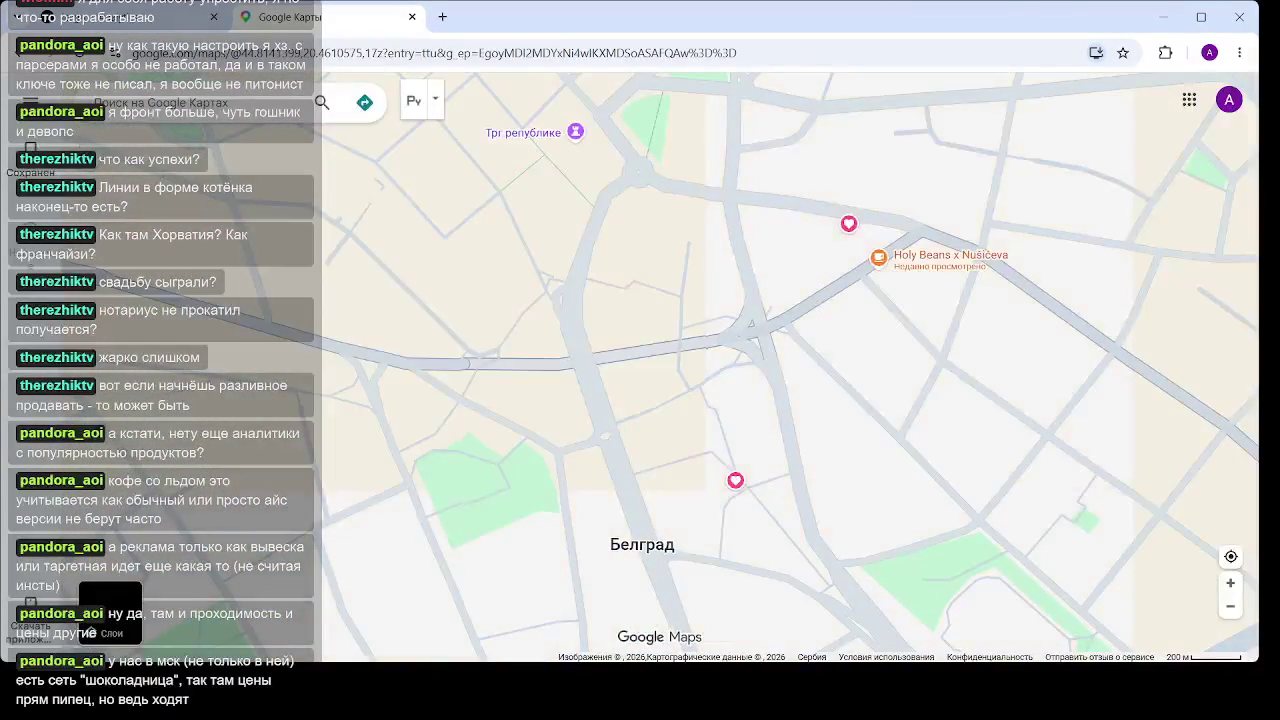
left_click(110, 612)
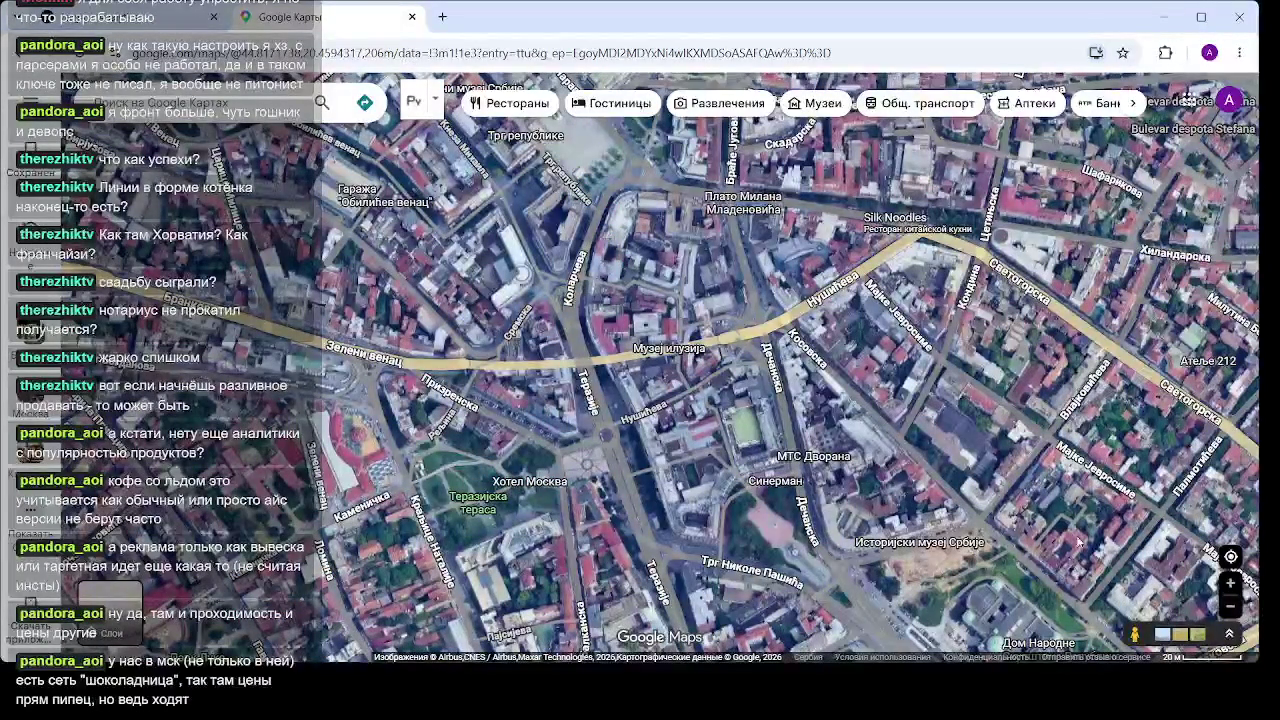
Adjust the satellite map zoom, briefly glancing back at the sales charts tab
left_click(1230, 582)
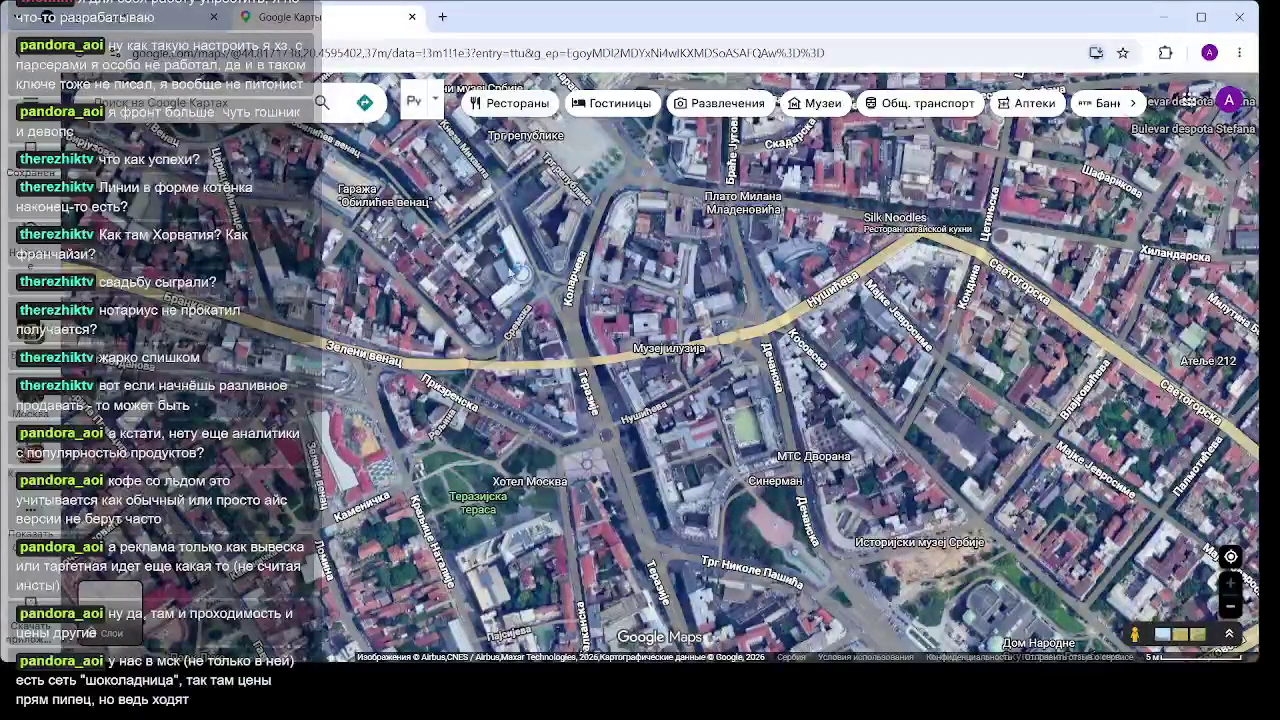
left_click(130, 24)
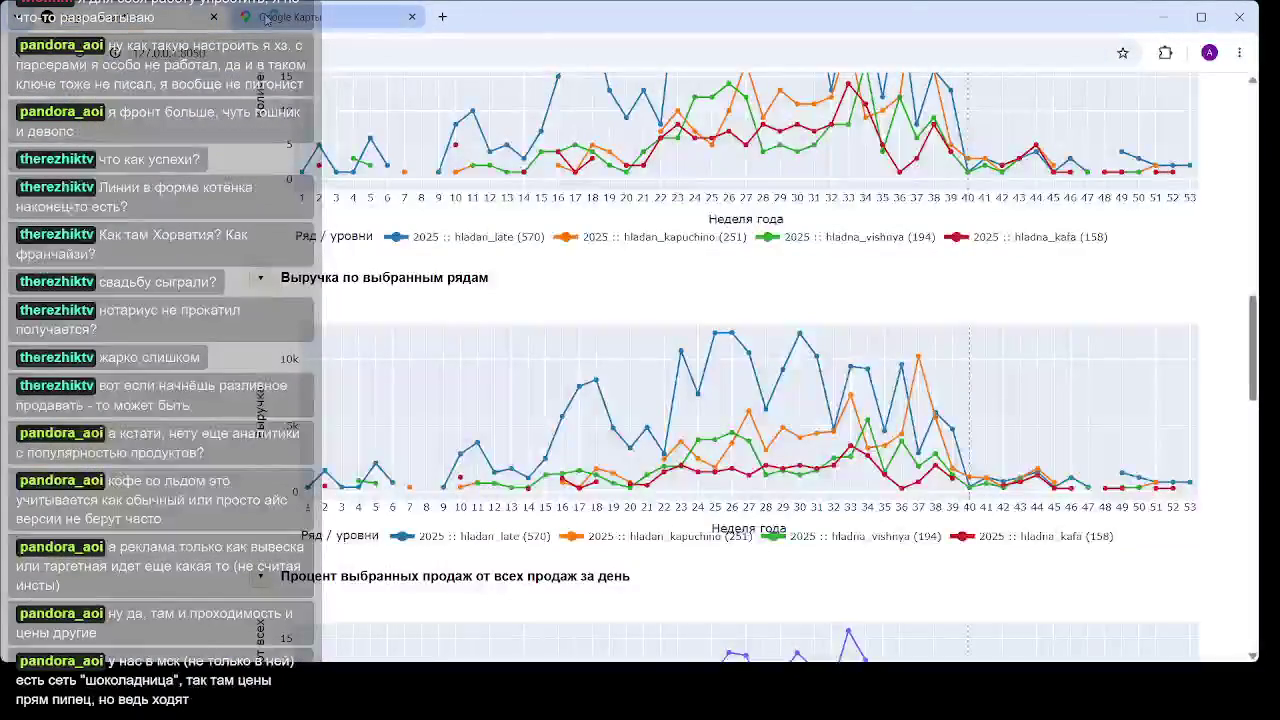
left_click(290, 17)
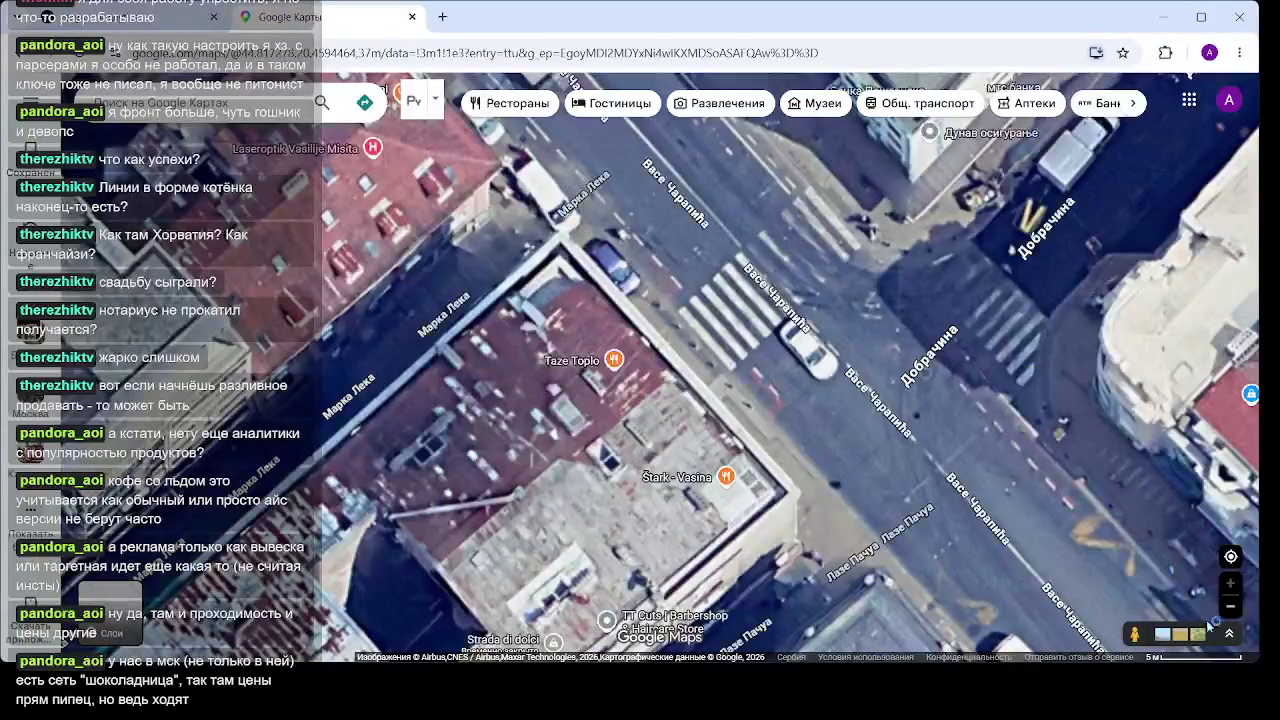
left_click(1231, 606)
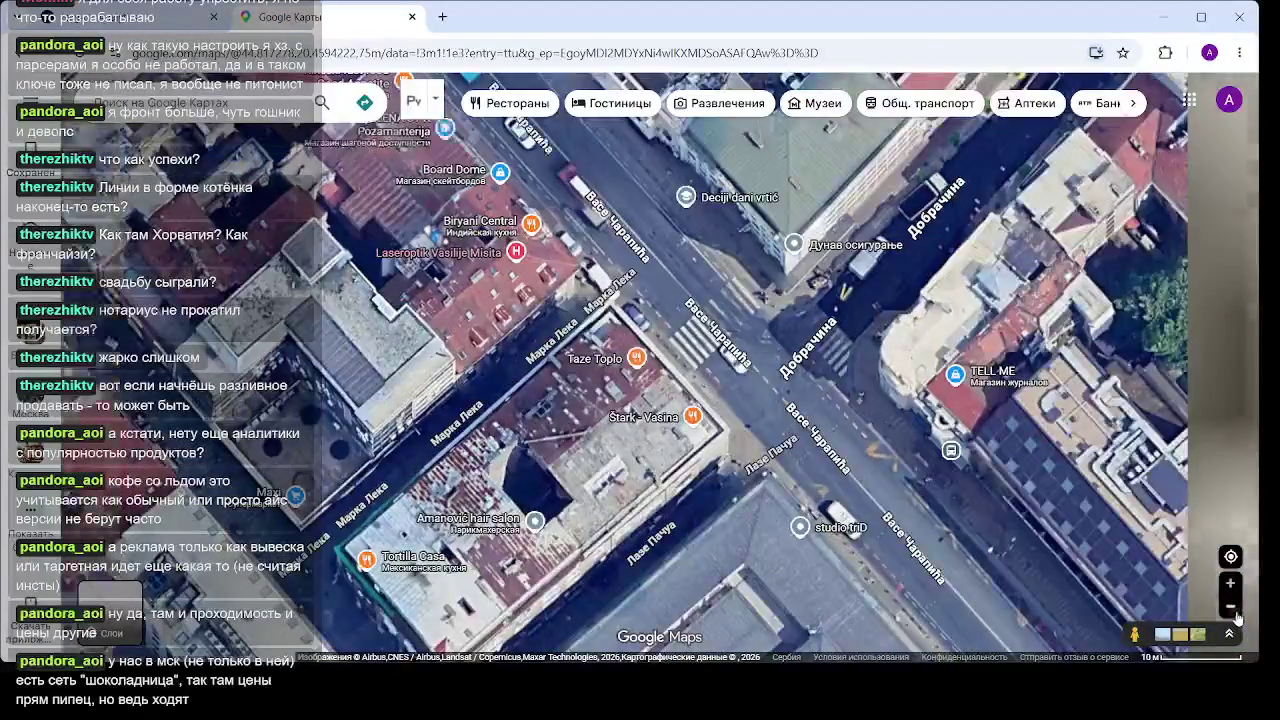
left_click(1231, 606)
Pan the map to center Trg Republike and drop into Street View on the square
scroll(780, 370, "down", 2)
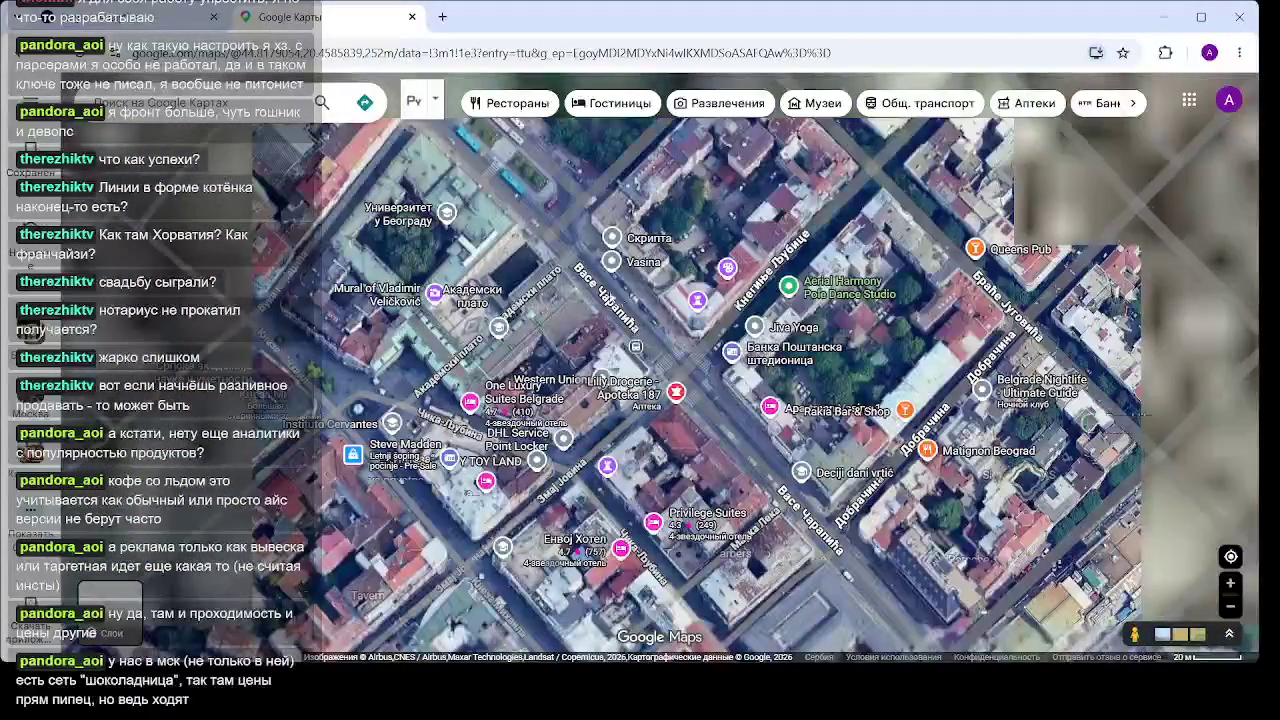
scroll(740, 370, "up", 3)
mouse_move(740, 400)
left_mouse_down()
mouse_move(710, 200)
mouse_move(620, 175)
mouse_move(500, 75)
mouse_move(580, 90)
left_mouse_up()
scroll(740, 303, "up", 3)
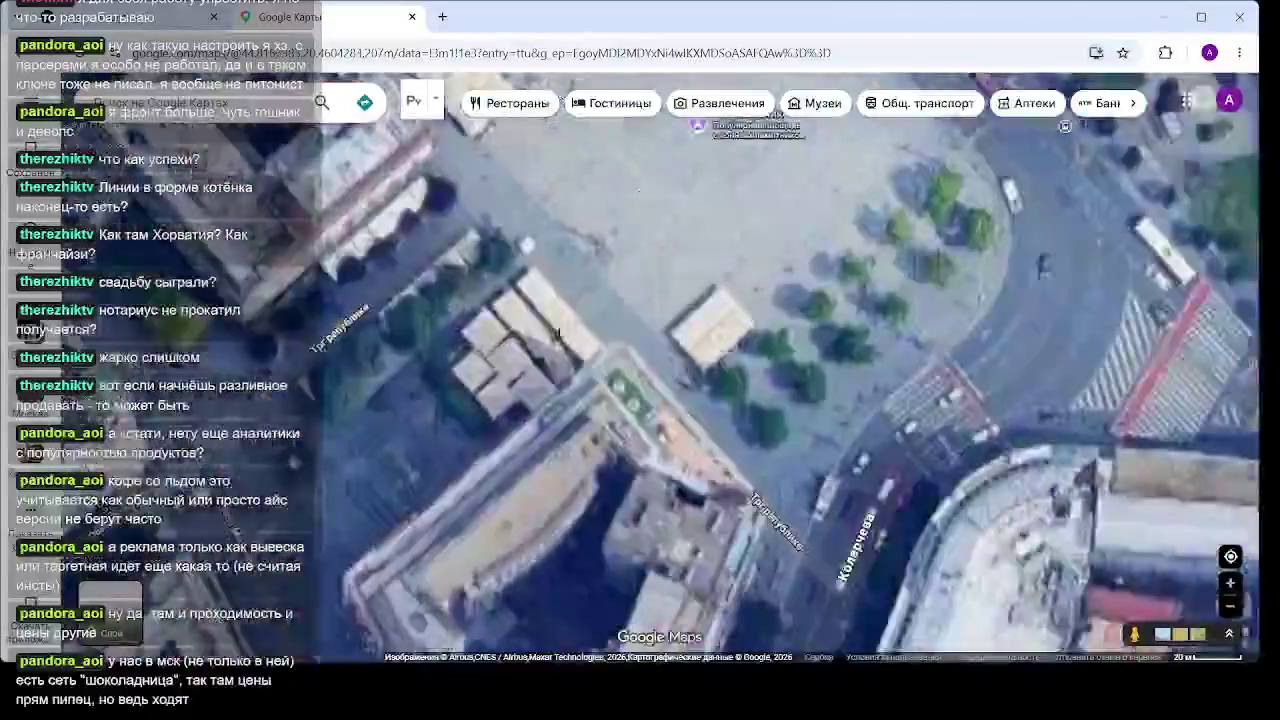
left_click_drag(740, 303, 675, 425)
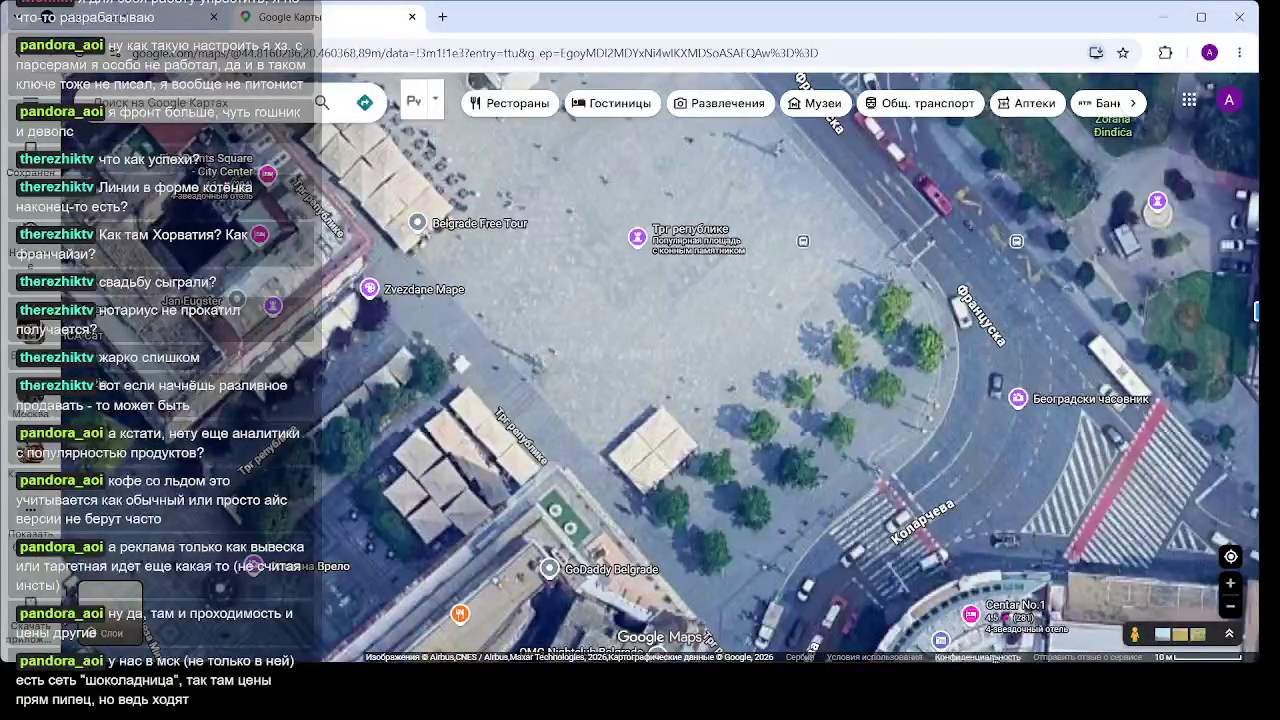
mouse_move(860, 530)
left_mouse_down()
mouse_move(750, 340)
mouse_move(500, 340)
mouse_move(571, 294)
mouse_move(570, 281)
left_mouse_up()
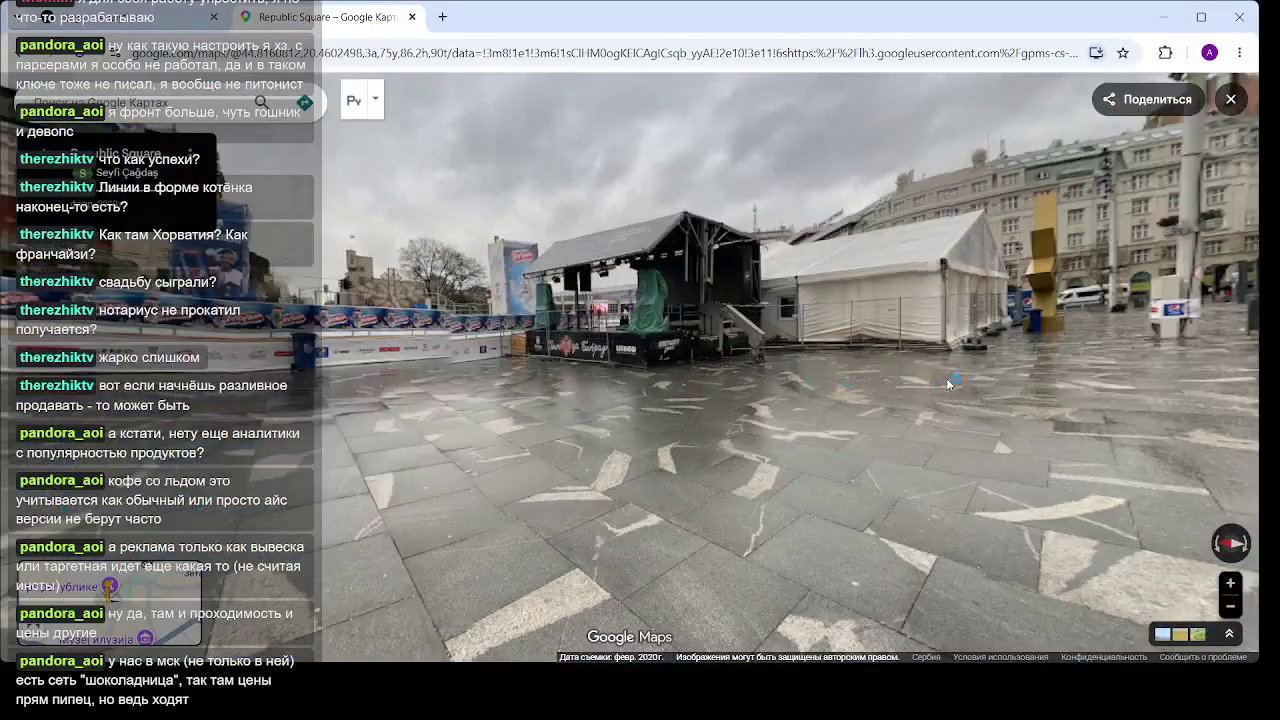
Move through Street View toward the kiosks and Pepsi stand, then return to the dashboard
left_click(948, 384)
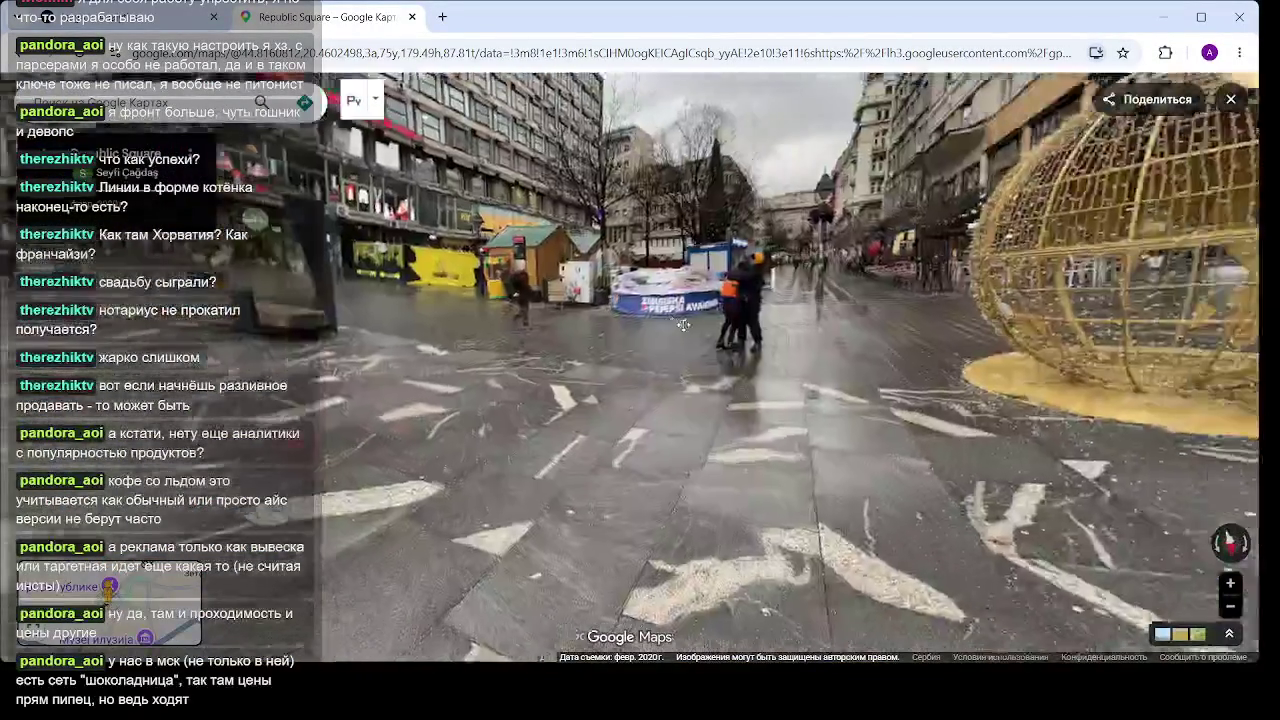
mouse_move(683, 325)
left_mouse_down()
mouse_move(330, 340)
mouse_move(665, 370)
mouse_move(657, 377)
left_mouse_up()
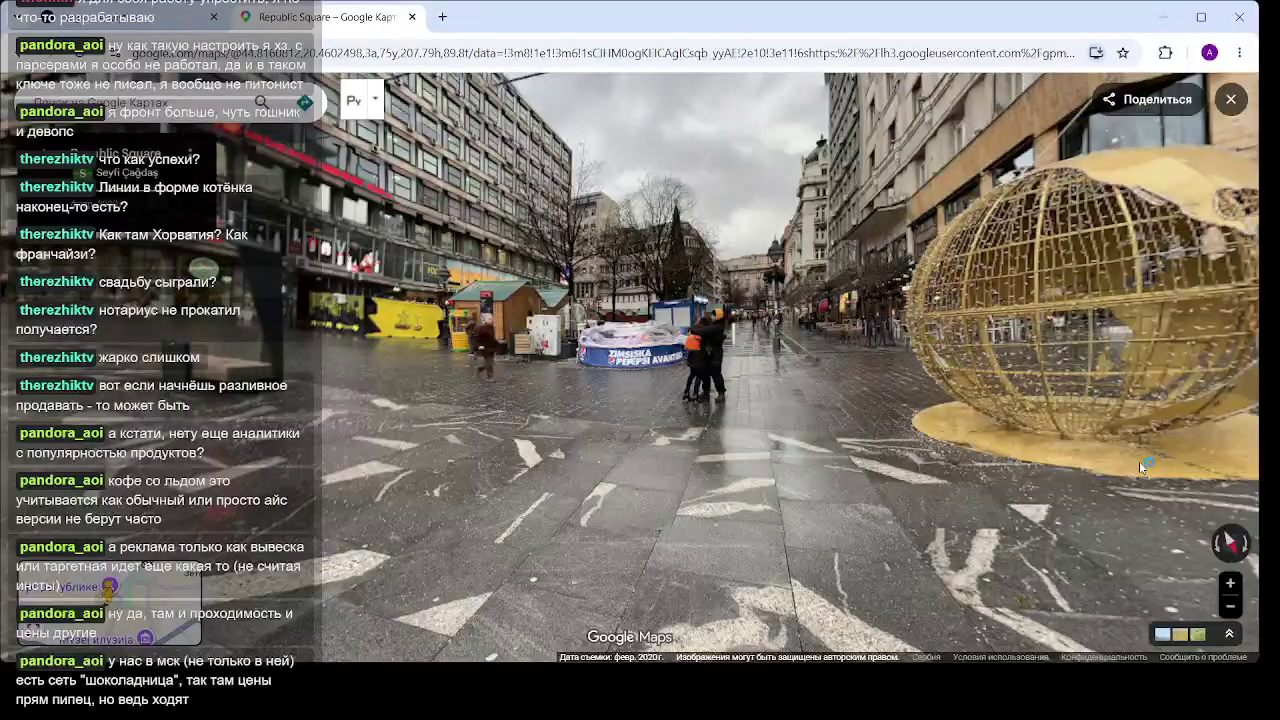
left_click(417, 368)
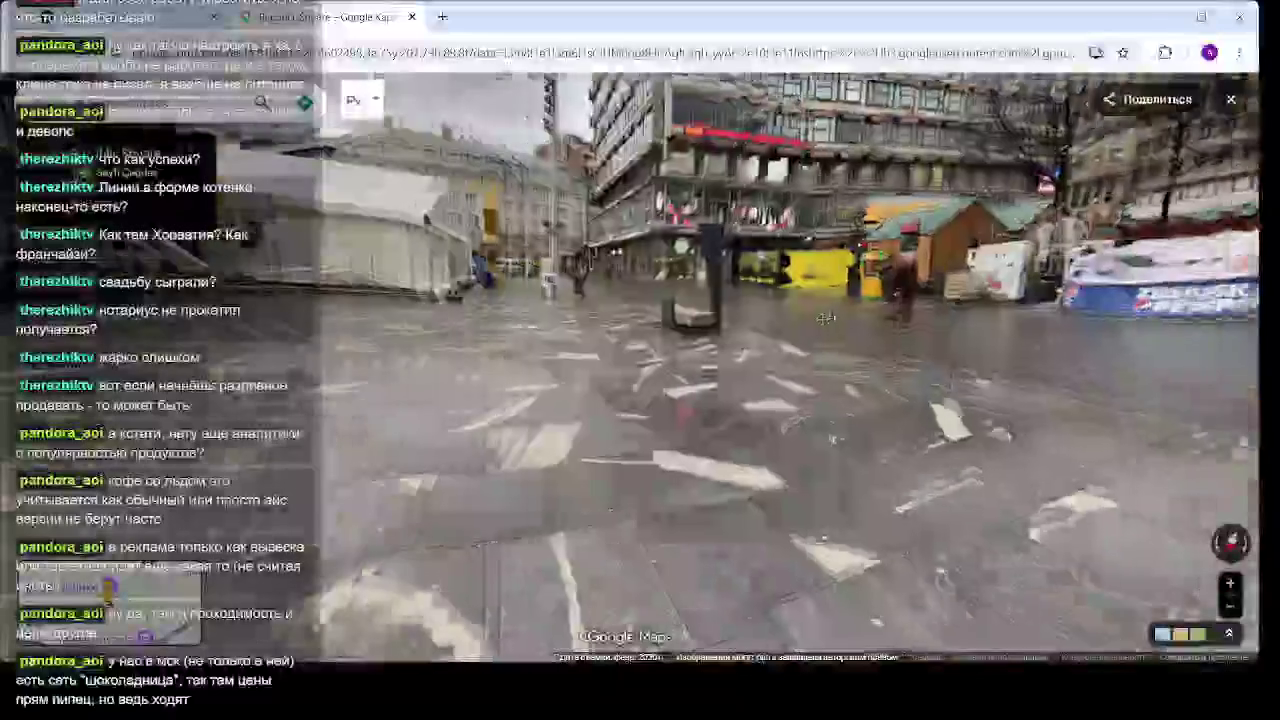
left_click_drag(832, 310, 569, 244)
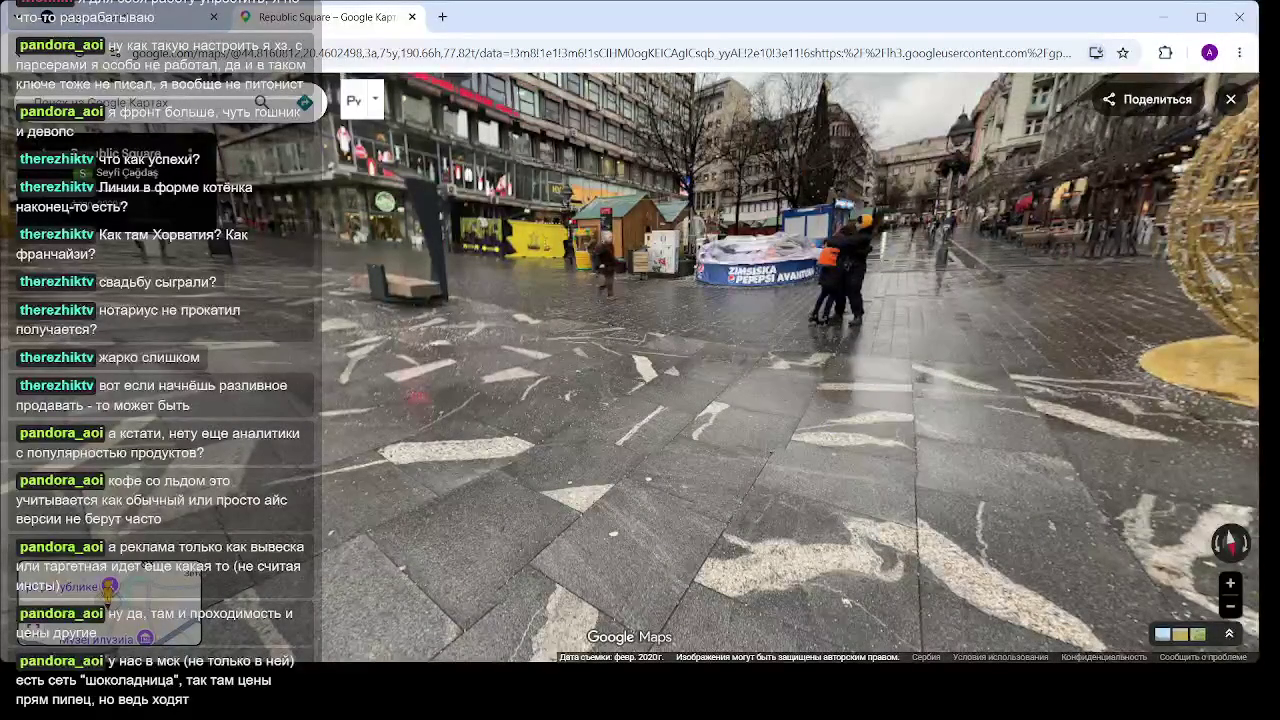
left_click(170, 20)
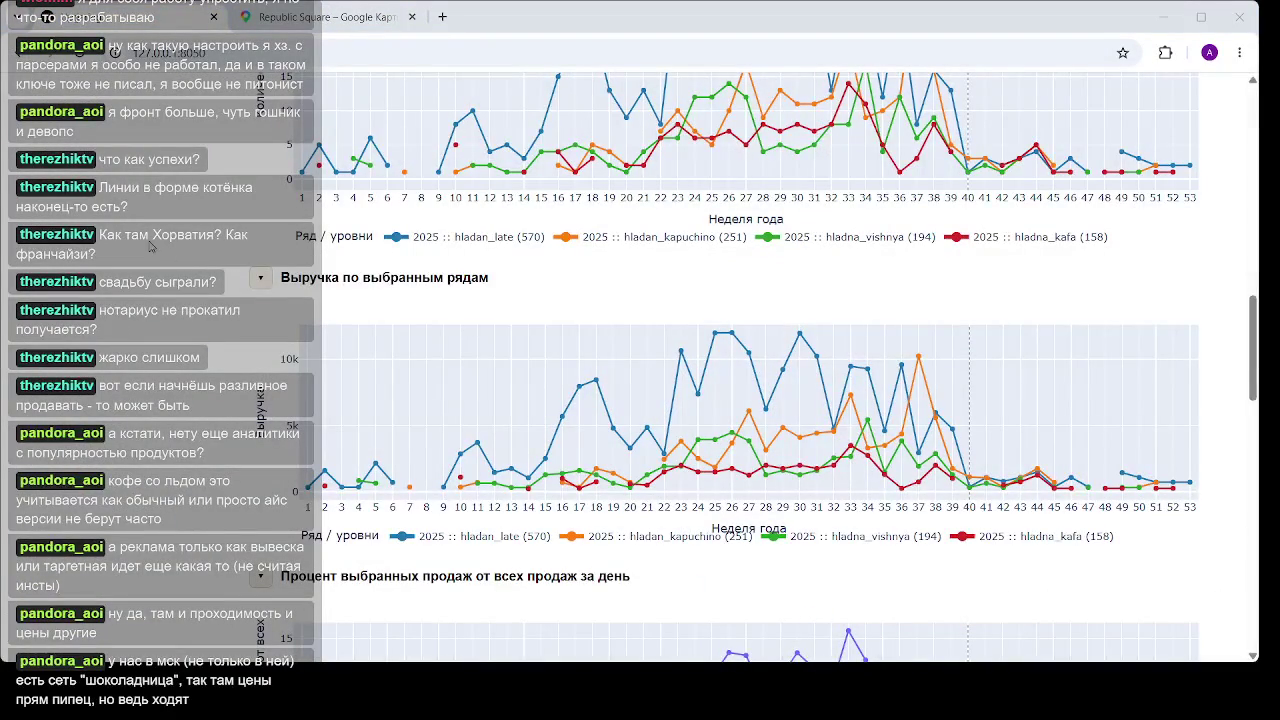
Switch back to the Coffee Analytics dashboard showing 2025 weekly revenue for the four iced drinks
left_click(865, 20)
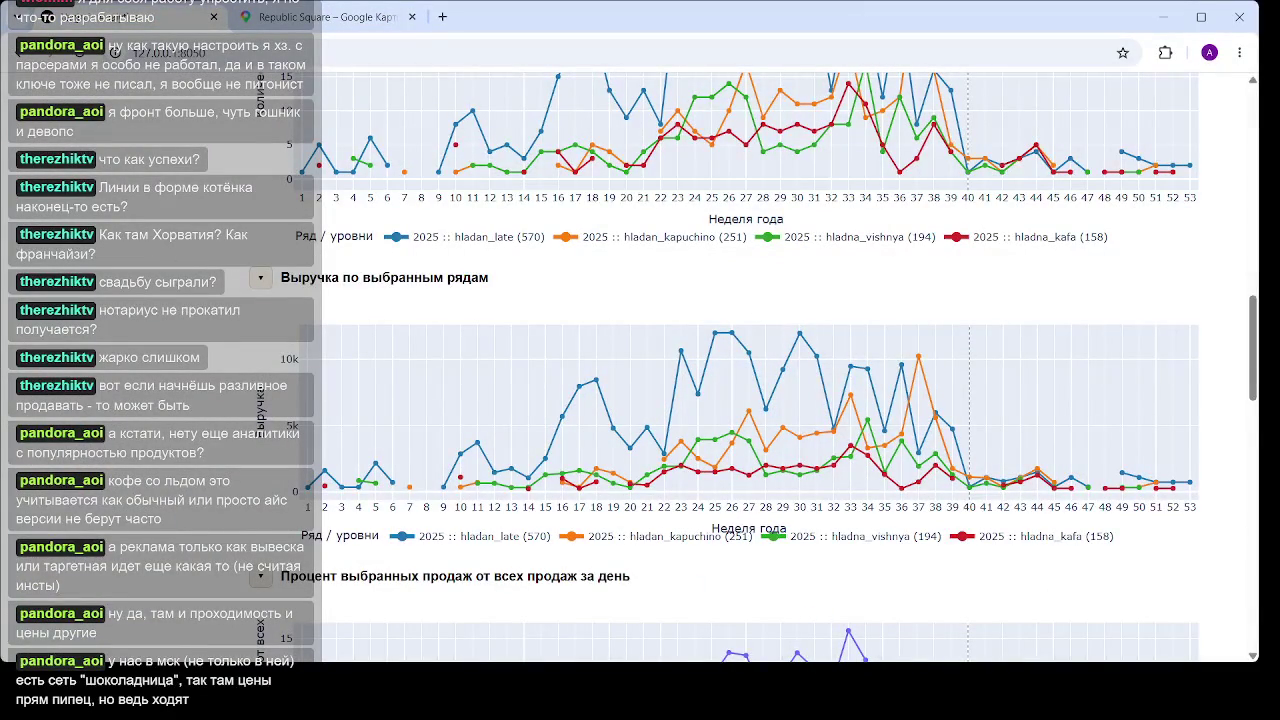